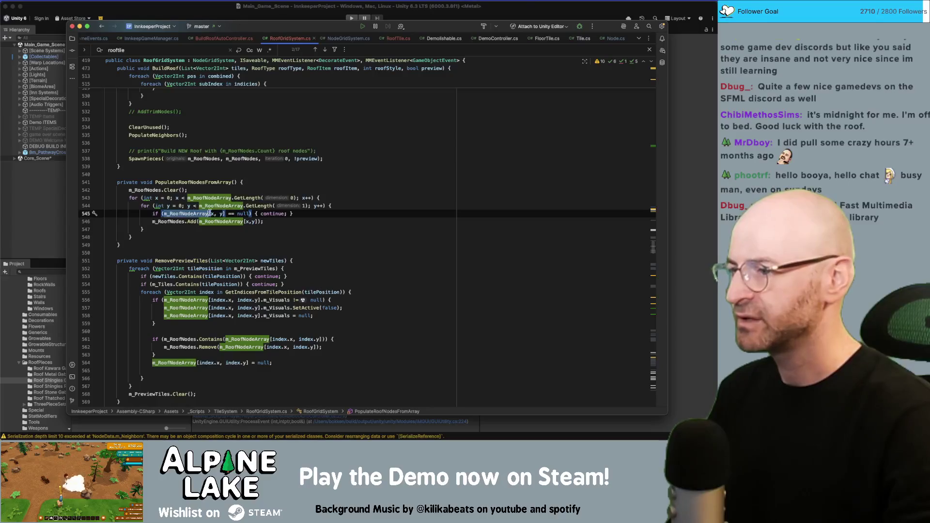
Step: Inspect the m_RoofNodeArray null check on line 545
click(242, 213)
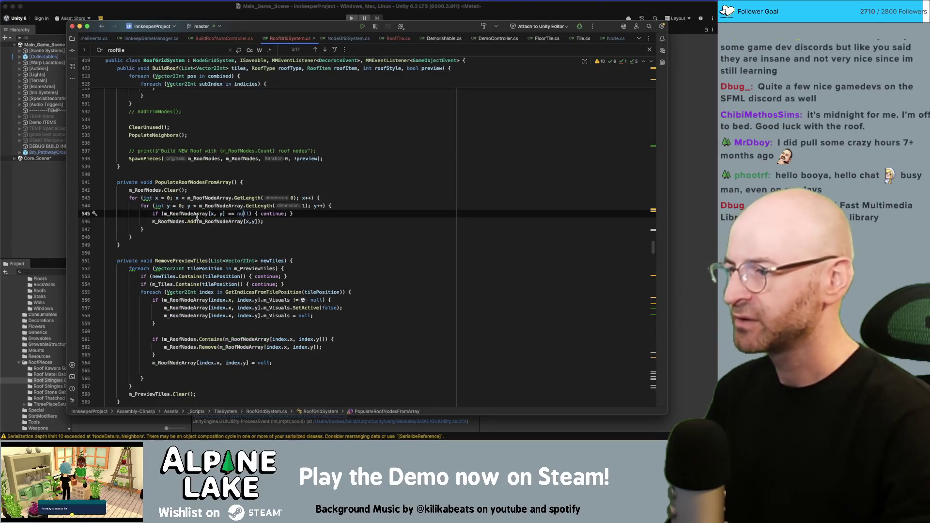
click(250, 214)
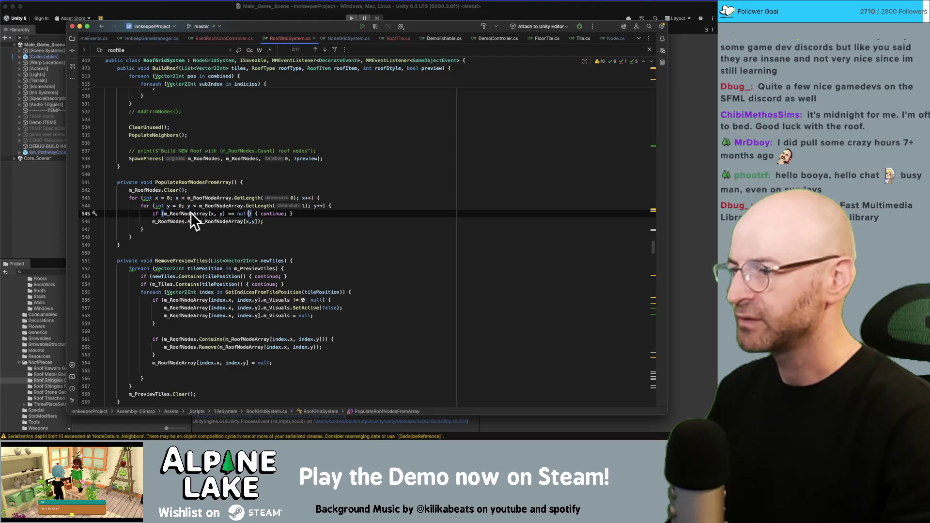
double_click(219, 220)
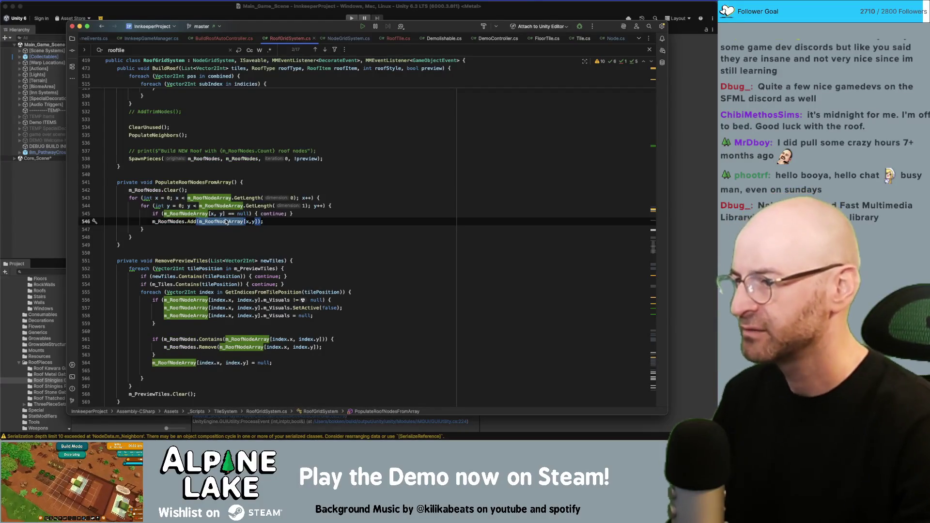
Step: Search for PopulateRoofNodesFromArray and jump to its call on line 925 in RoofTileDestroyed
double_click(199, 182)
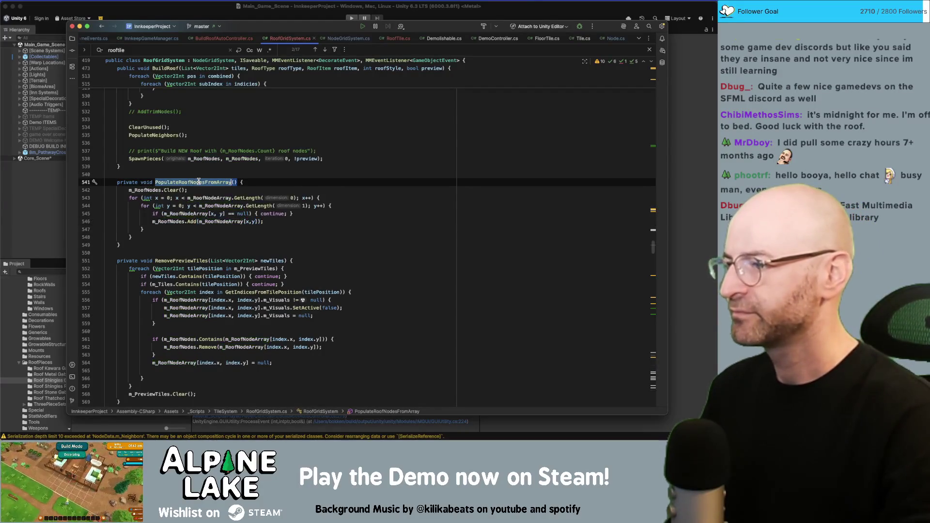
key(super+f)
key(Return)
double_click(160, 210)
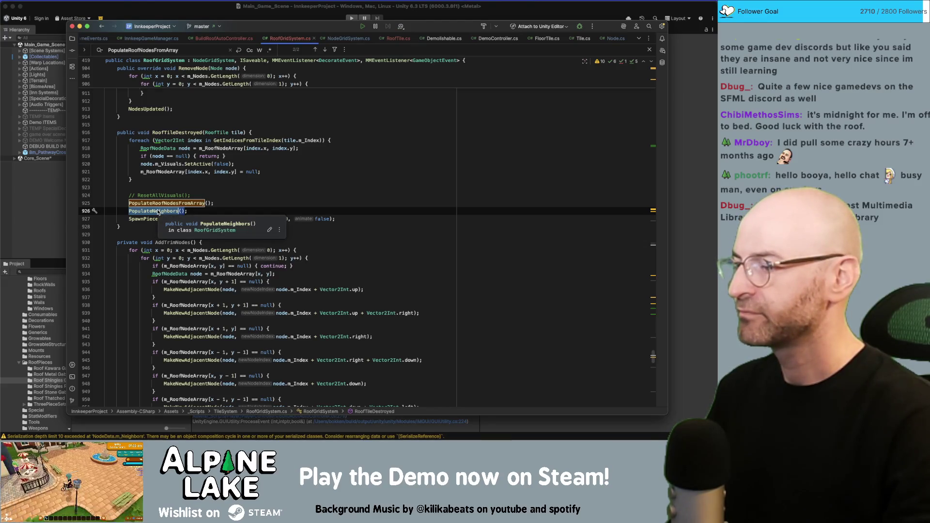
Step: Step through PopulateNeighbors matches on lines 961 and 1034, then go to its declaration
click(193, 195)
double_click(169, 211)
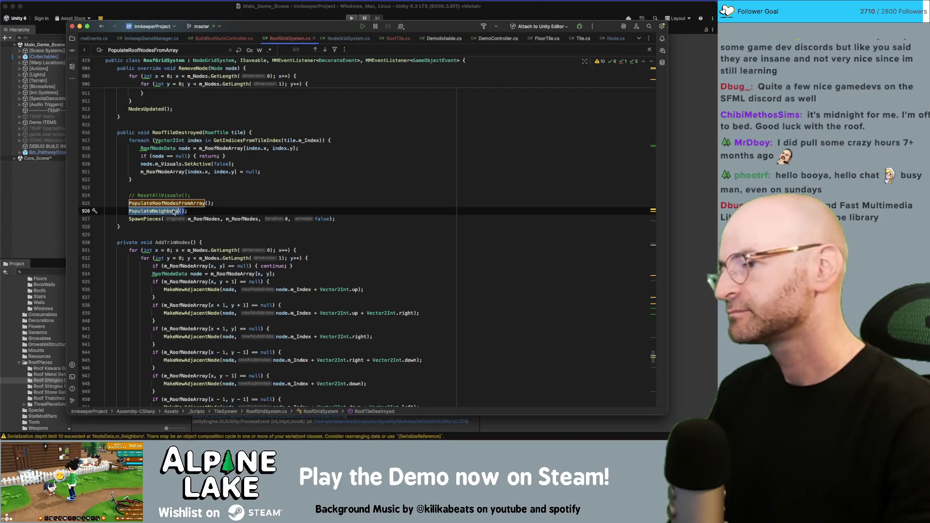
key(super+f)
key(Return)
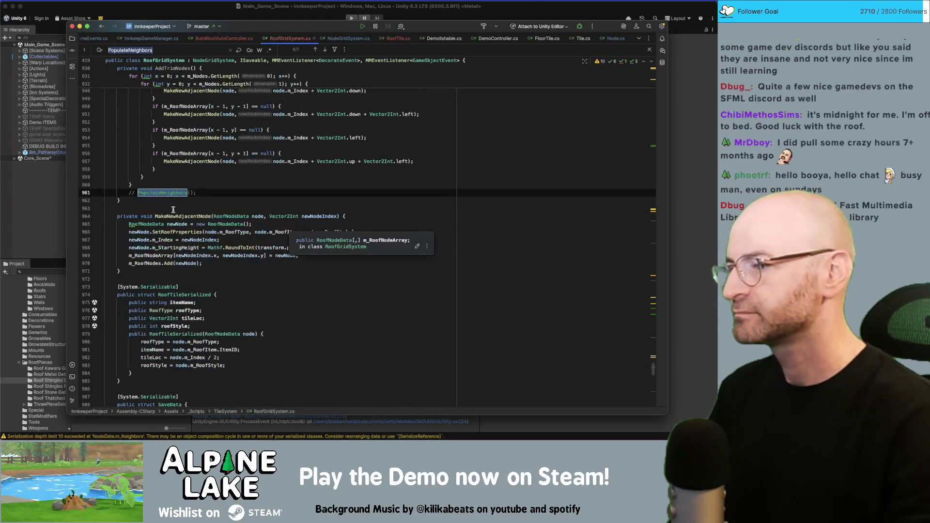
key(Return)
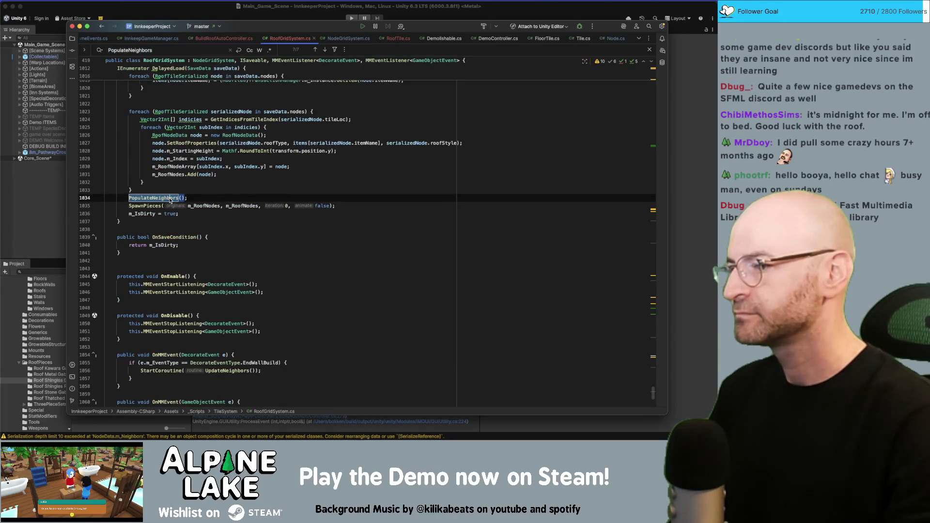
super+click(170, 198)
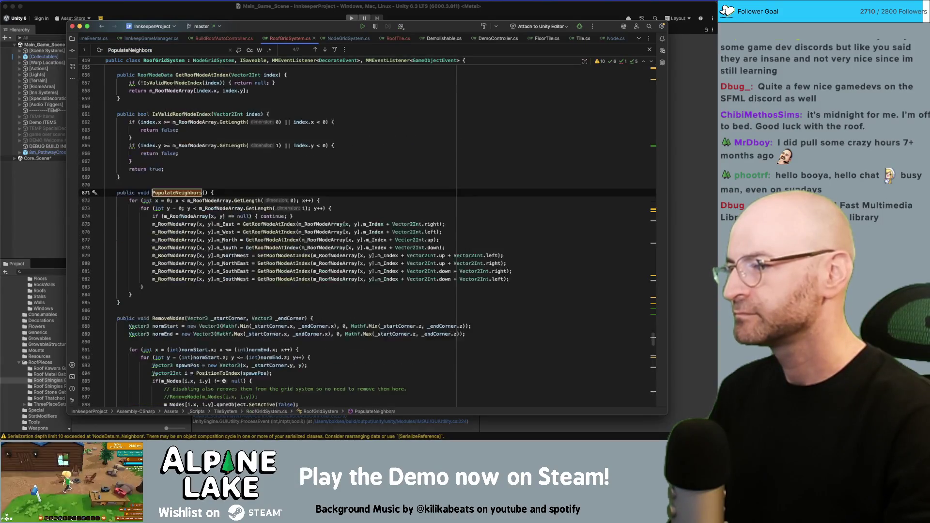
double_click(278, 224)
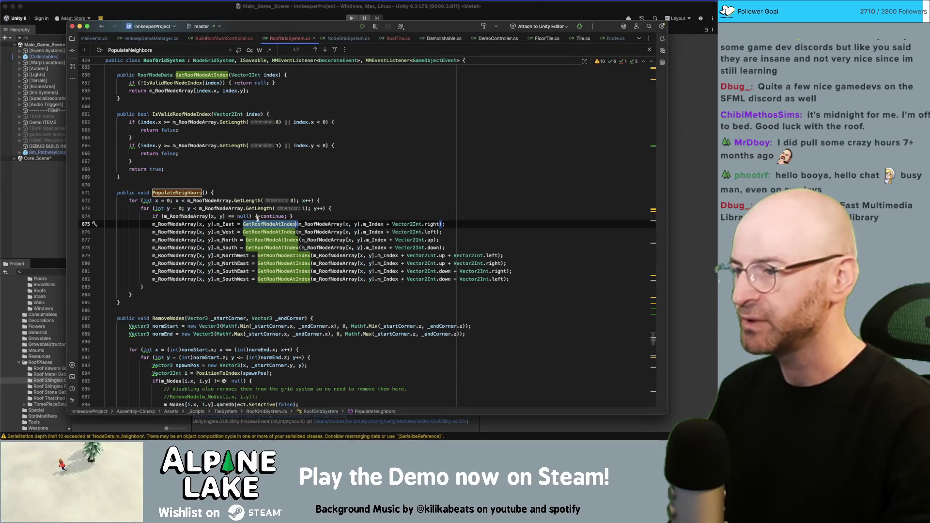
Step: Return to the PopulateNeighbors call on line 926, then scroll down to DelayedLoad
click(184, 196)
key(super+f)
key(Return)
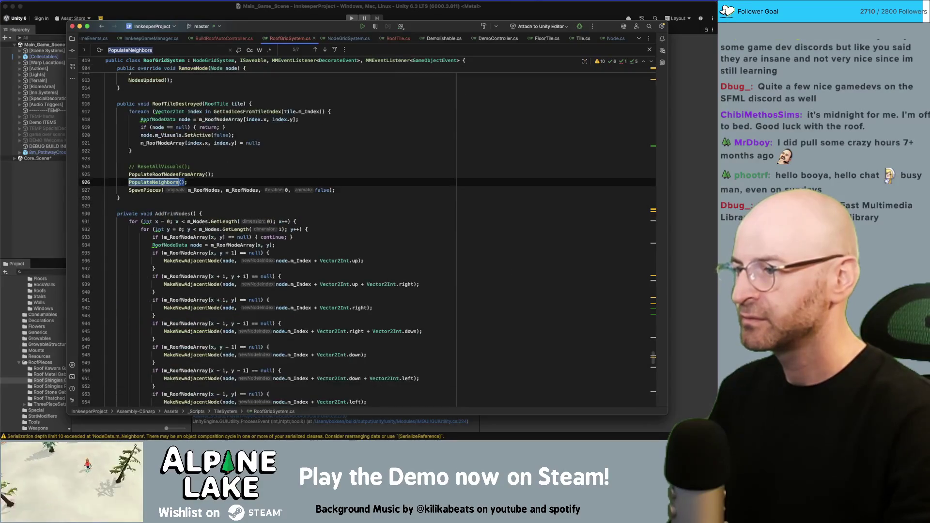
click(152, 190)
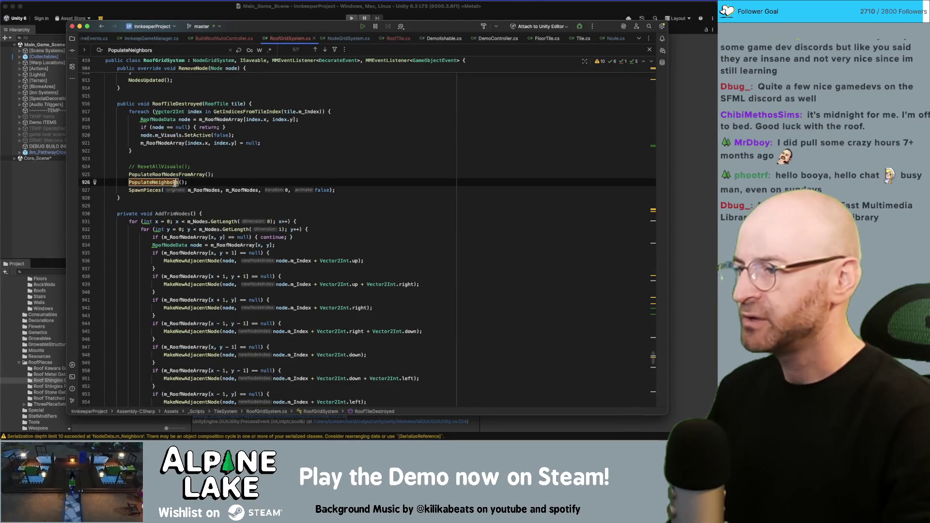
scroll(164, 233, down, 5)
scroll(169, 256, down, 8)
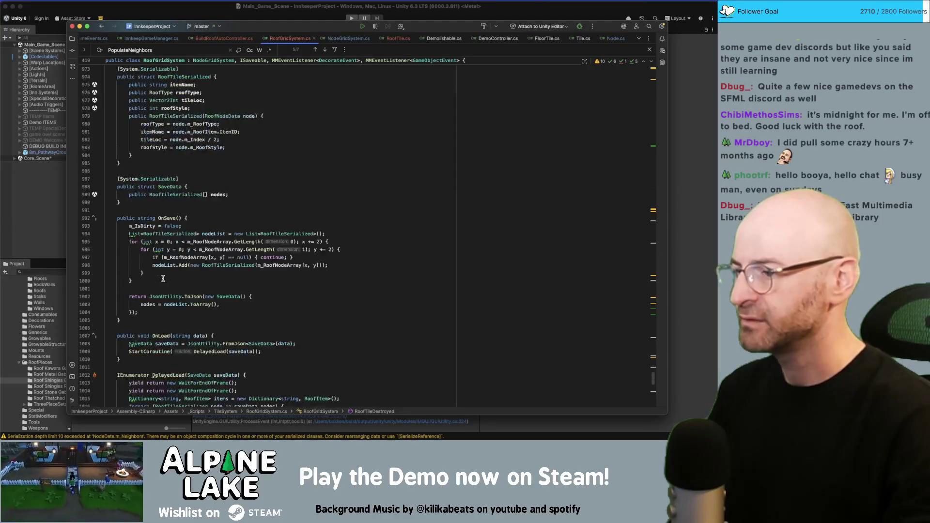
scroll(164, 279, down, 4)
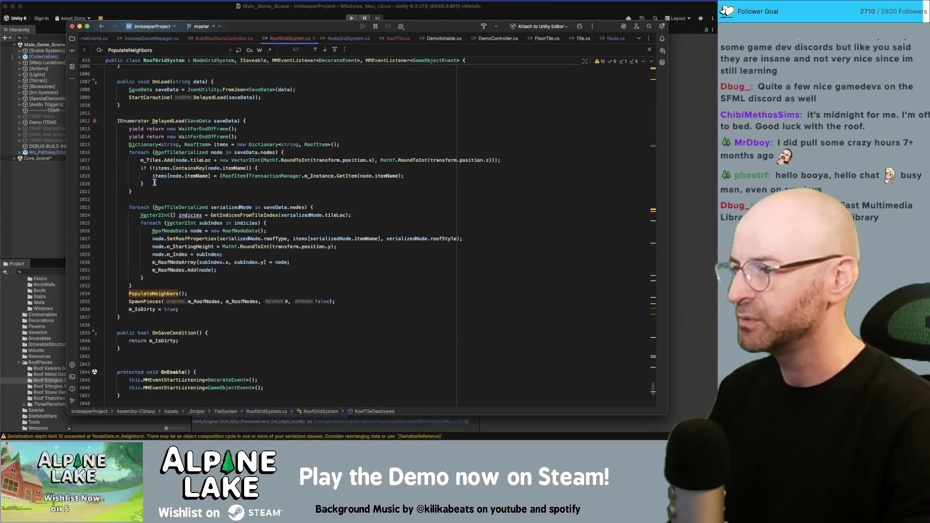
Step: Inspect m_RoofNodeArray, PopulateNeighbors and SpawnPieces in DelayedLoad
click(144, 200)
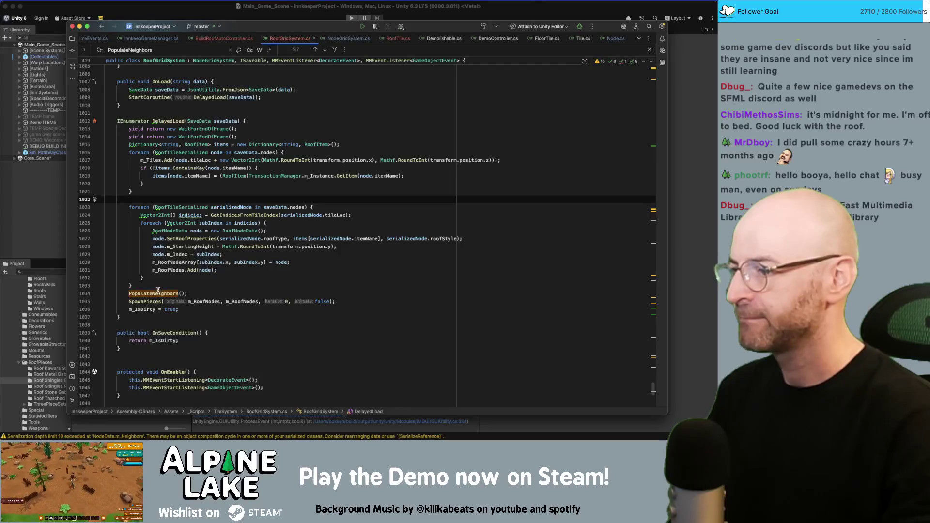
double_click(180, 263)
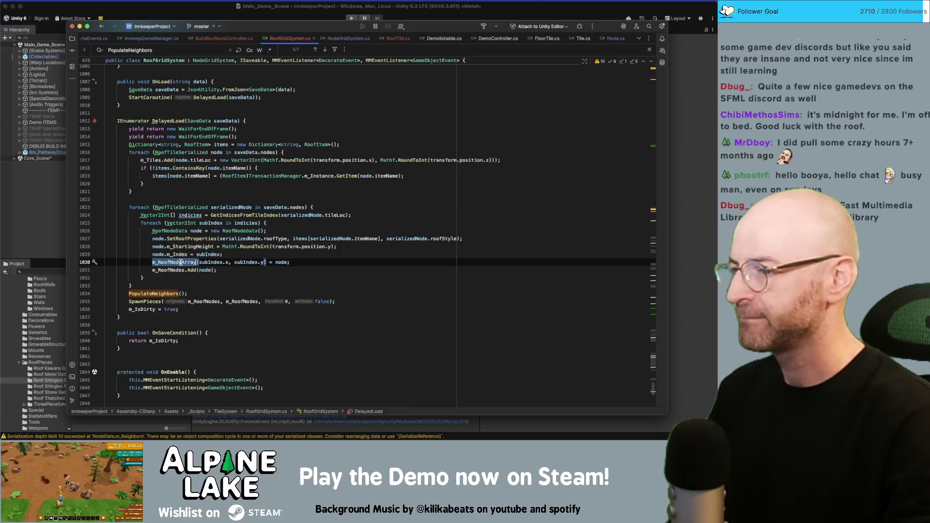
double_click(166, 294)
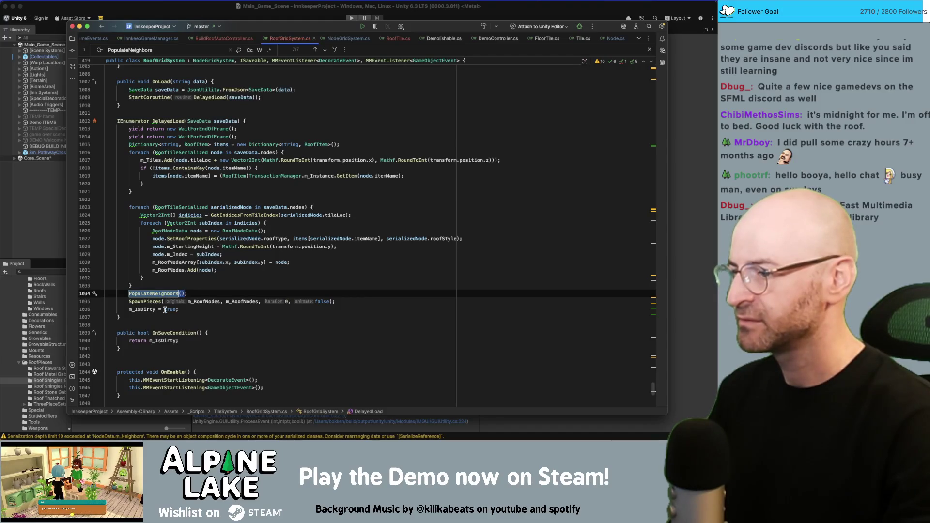
double_click(153, 302)
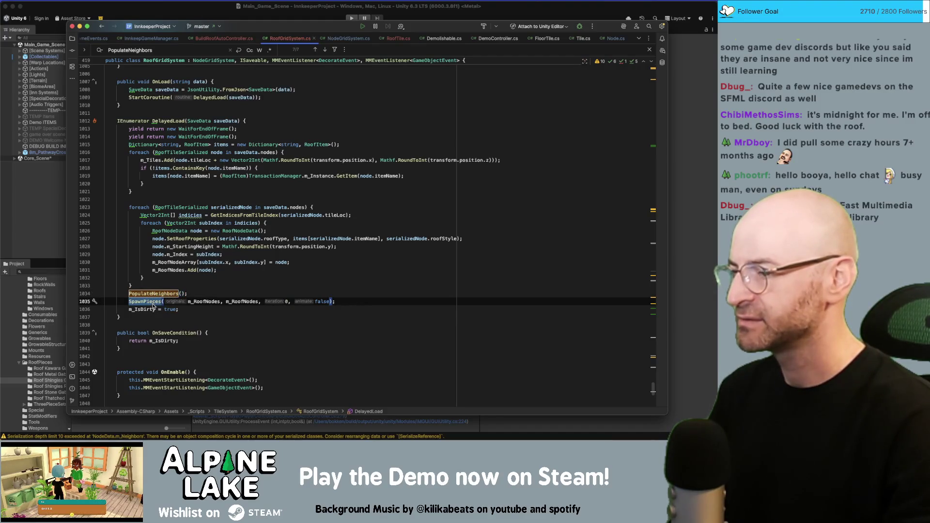
Step: Scroll up through RoofGridSystem.cs to the roof-node recycling code in BuildRoof
scroll(153, 305, up, 9)
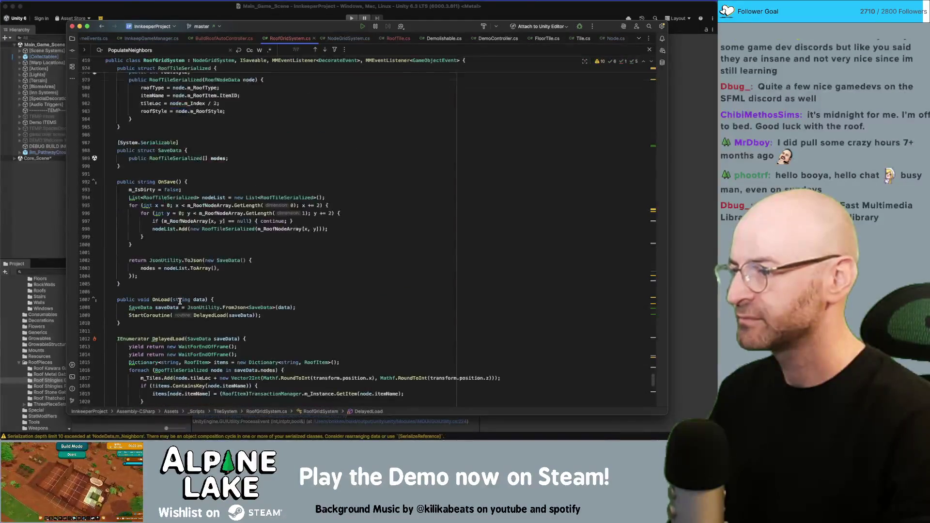
scroll(179, 301, down, 6)
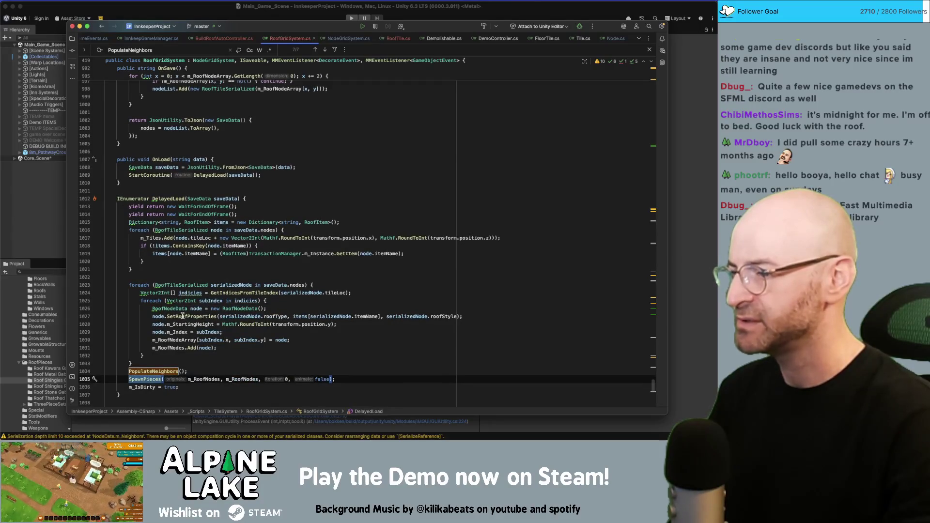
scroll(182, 313, up, 20)
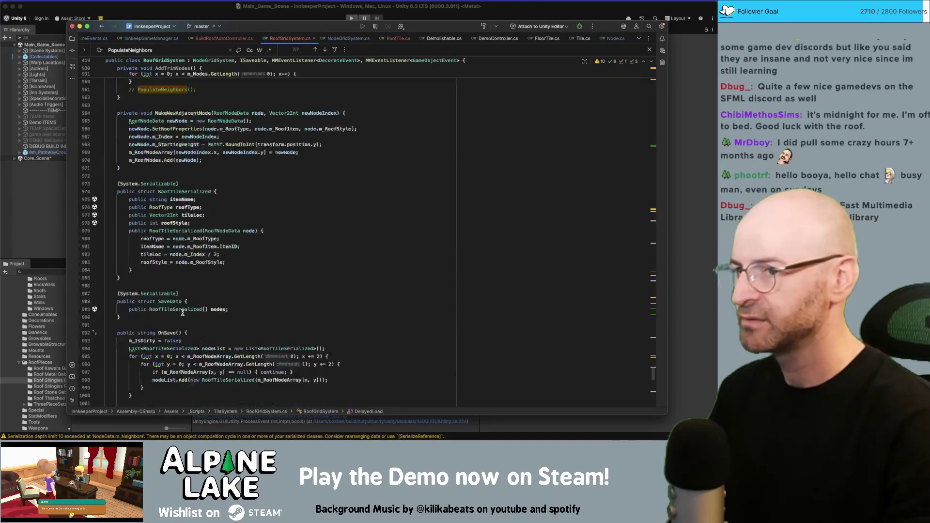
scroll(197, 310, up, 2)
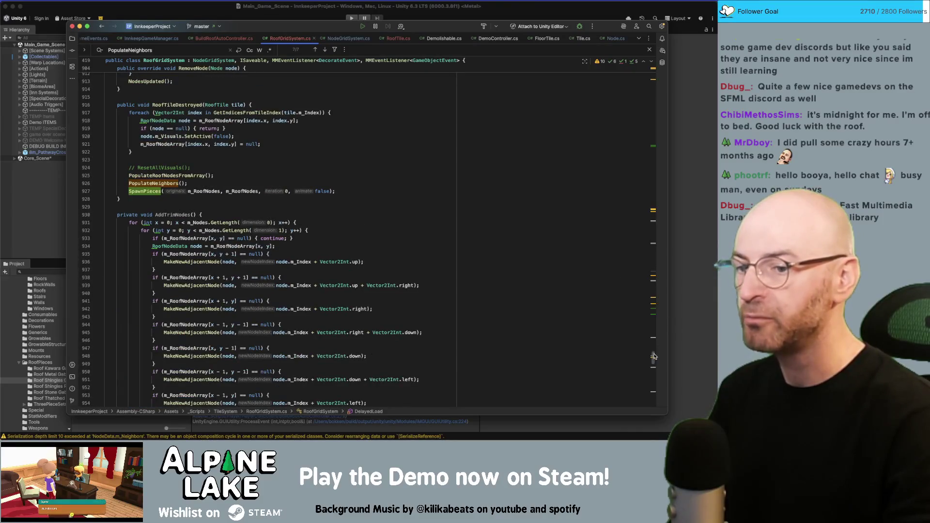
scroll(654, 356, down, 15)
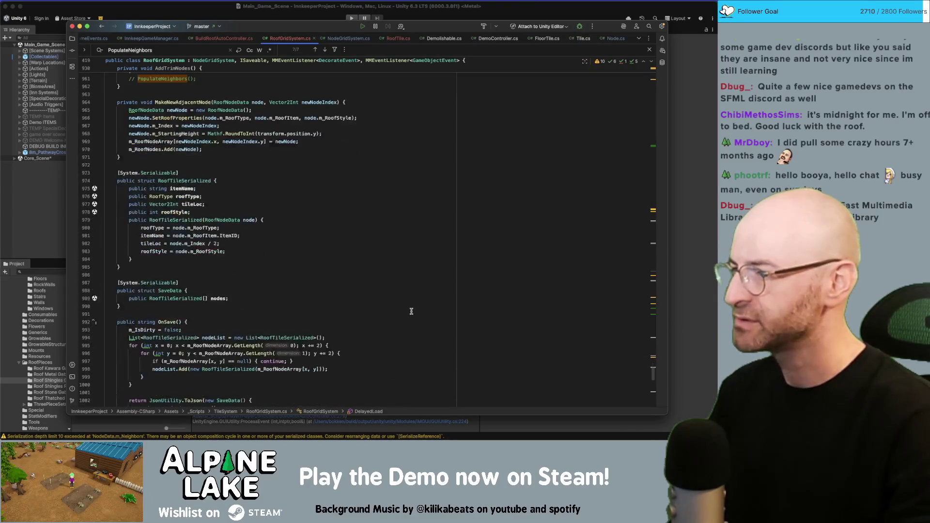
scroll(410, 310, down, 2)
drag(653, 373, 654, 189)
scroll(643, 191, up, 5)
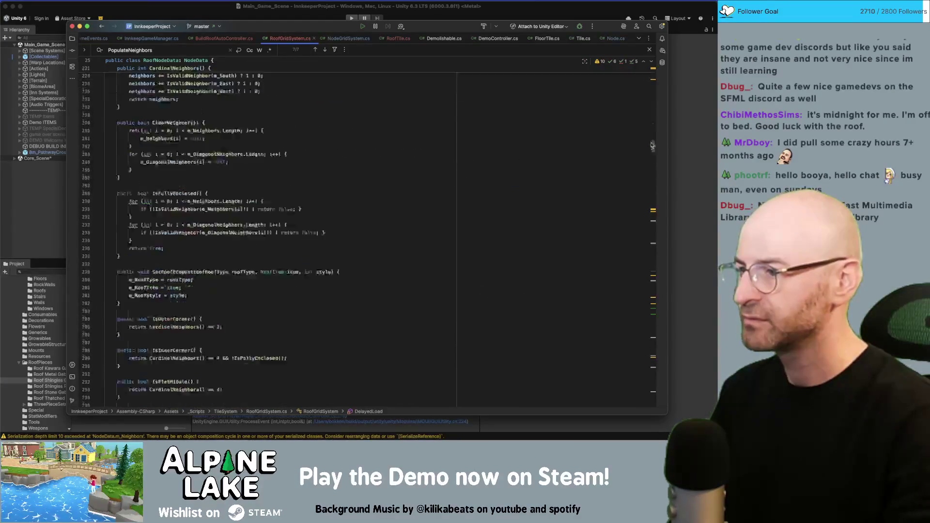
scroll(644, 190, down, 20)
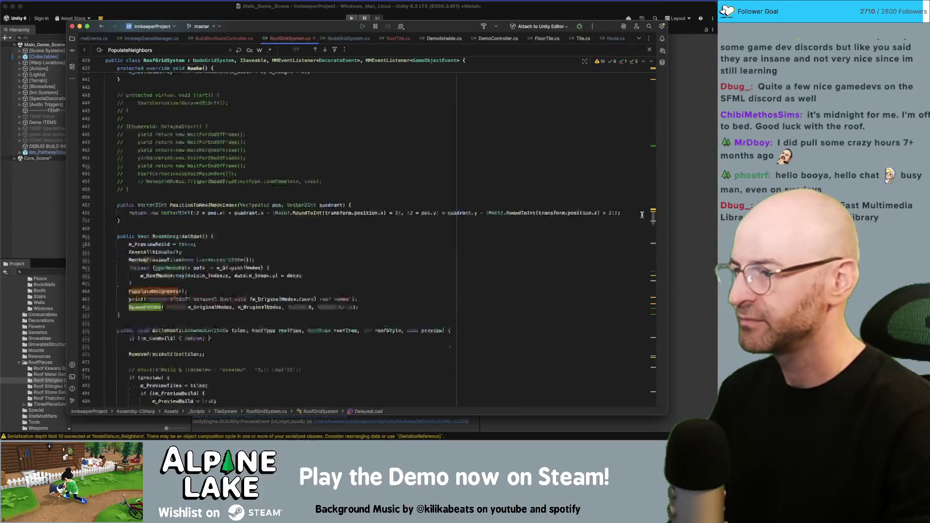
scroll(642, 216, up, 1)
scroll(642, 217, down, 10)
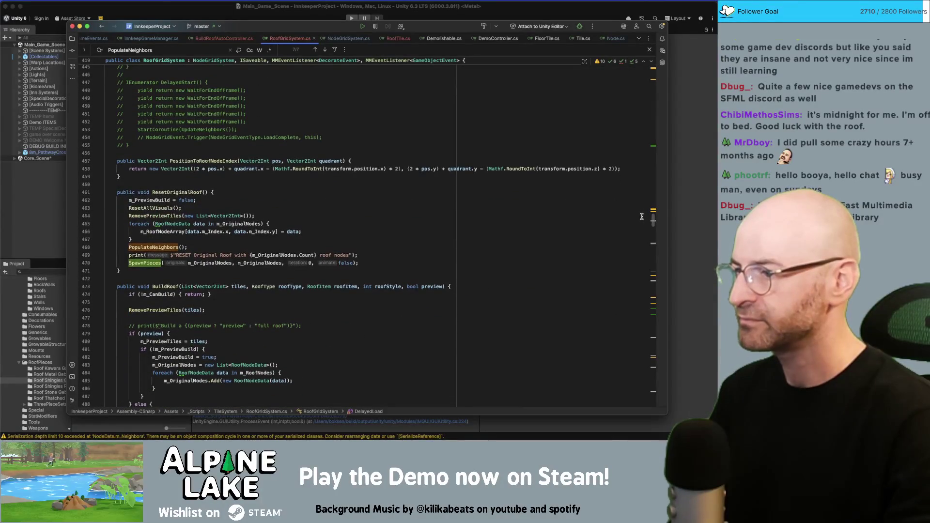
scroll(641, 228, down, 1)
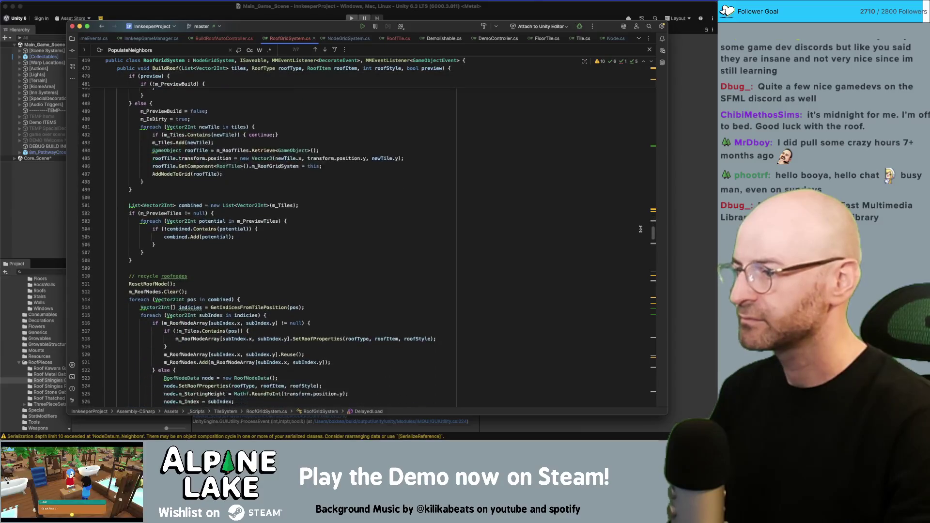
Step: Select the ResetRoofNode() statement in BuildRoof
double_click(149, 283)
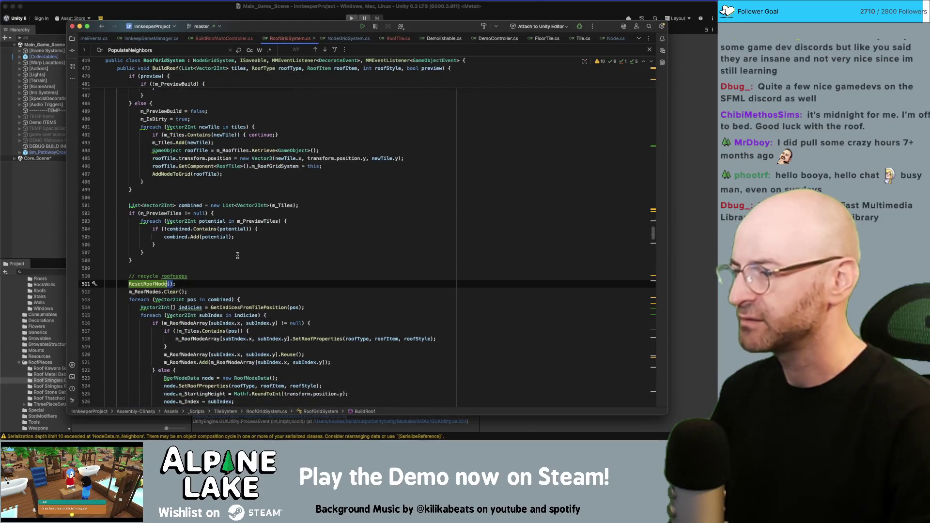
key(alt+Up)
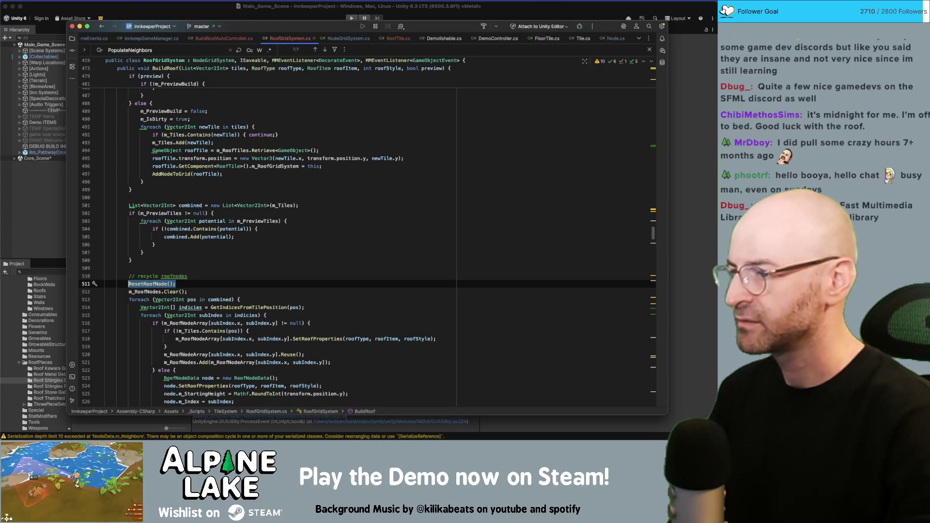
scroll(269, 211, down, 20)
scroll(269, 212, up, 15)
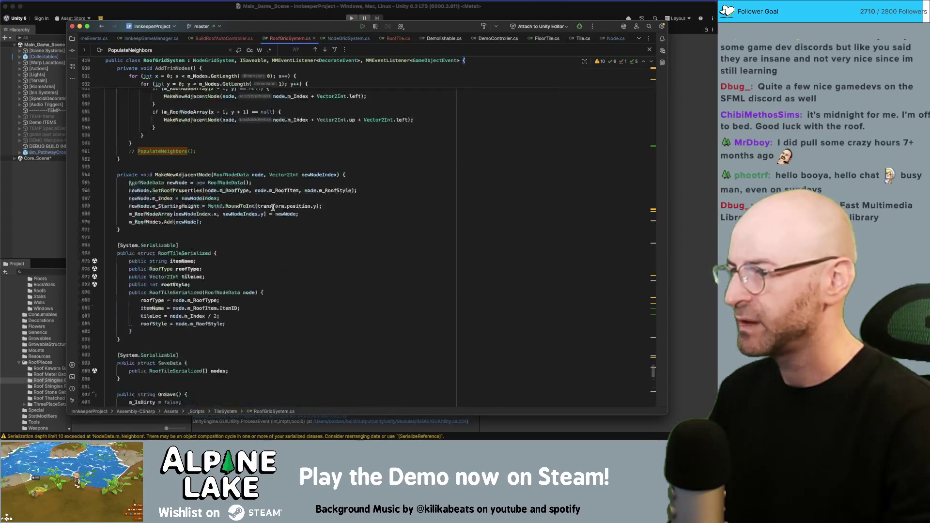
scroll(270, 204, up, 3)
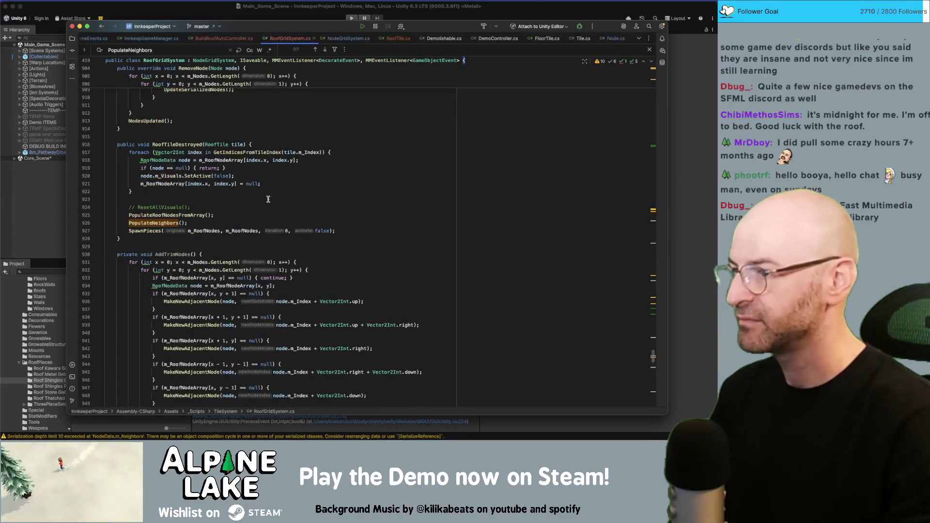
Step: Replace the commented ResetAllVisuals line 924 with ResetRoofNode() and save the file
click(266, 208)
key(alt+Up)
key(alt+Up)
text(ResetRoofNode();)
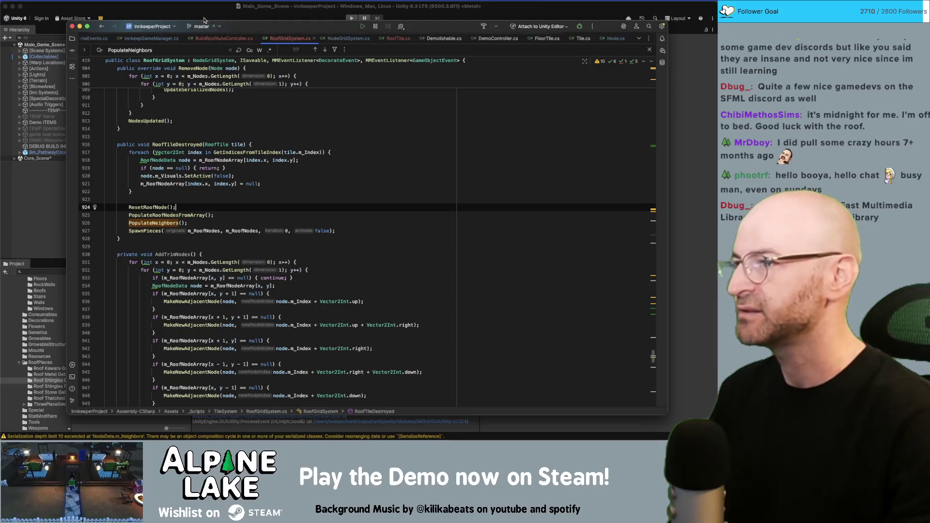
click(323, 13)
key(super+Tab)
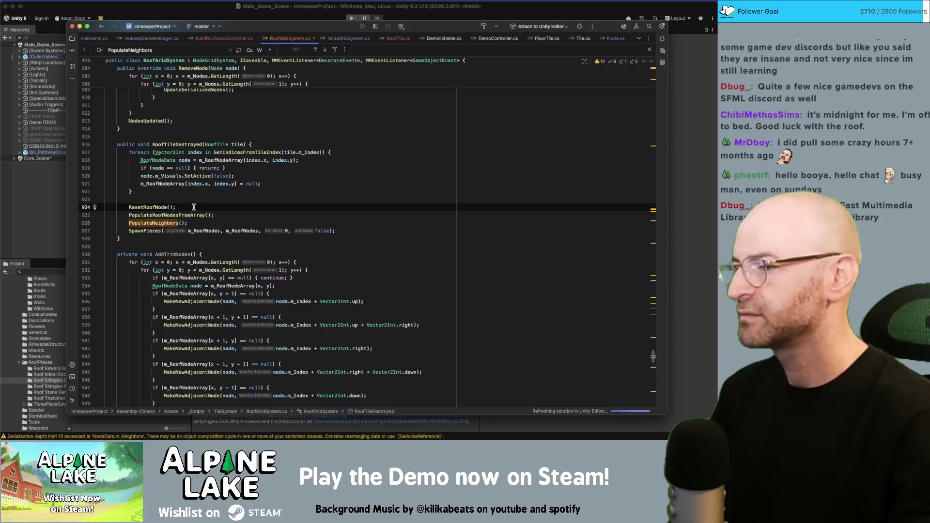
Step: Inspect ResetRoofNode and RoofNodeData's Reuse setting m_MarkForReuse to true, then return to Unity
super+click(153, 207)
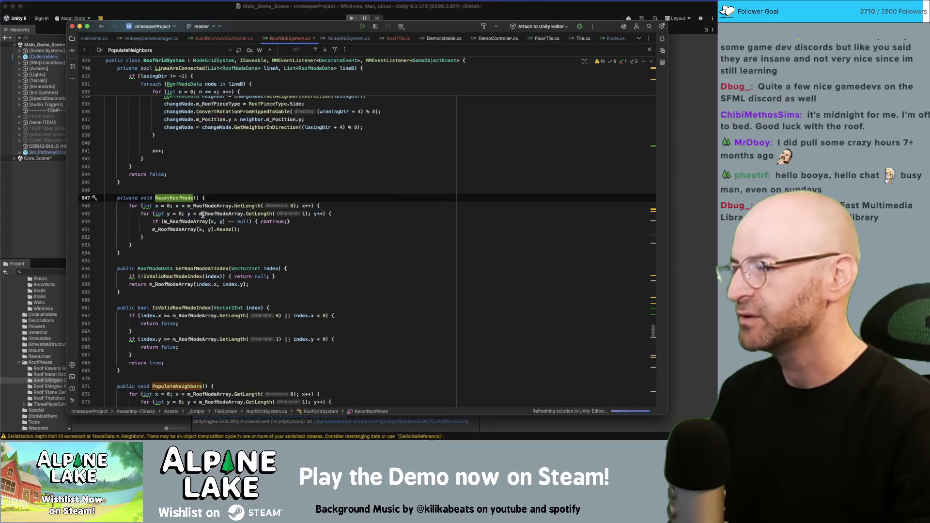
super+click(224, 229)
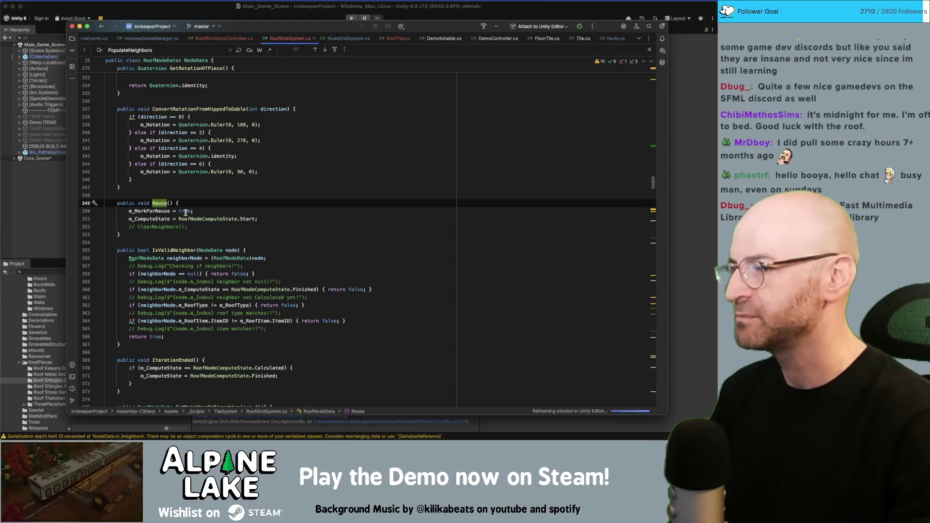
click(159, 212)
double_click(185, 211)
click(161, 218)
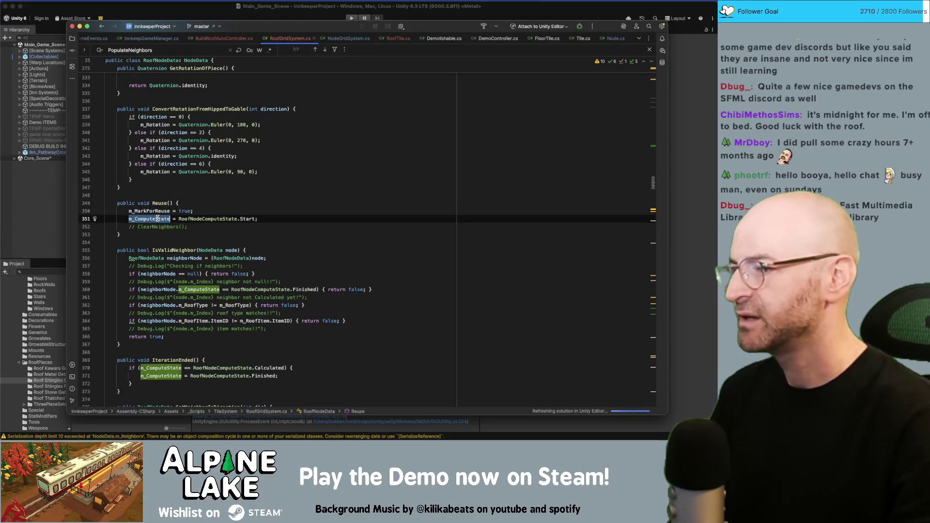
click(180, 212)
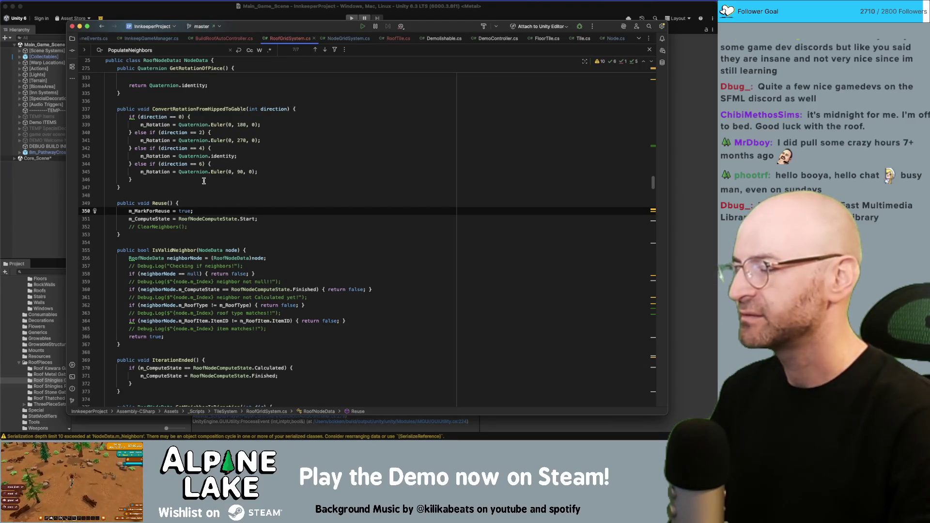
key(super+Down)
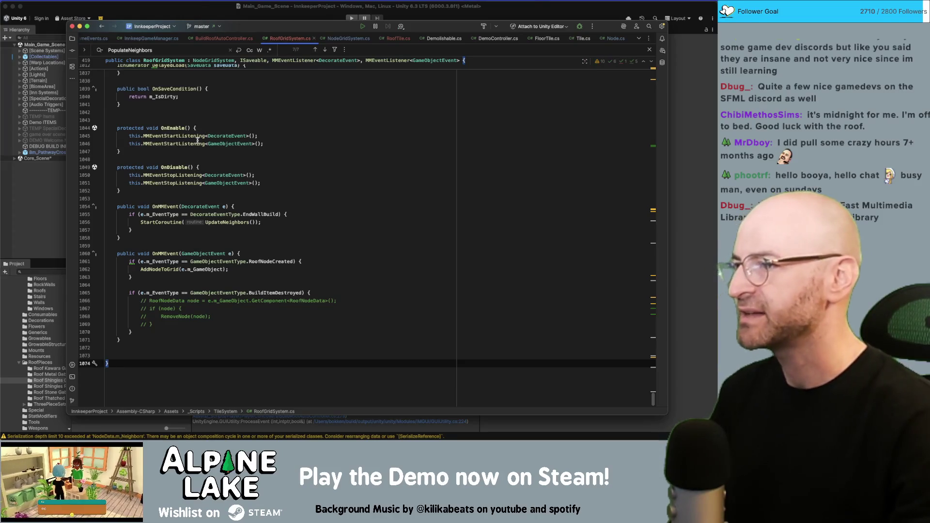
click(203, 15)
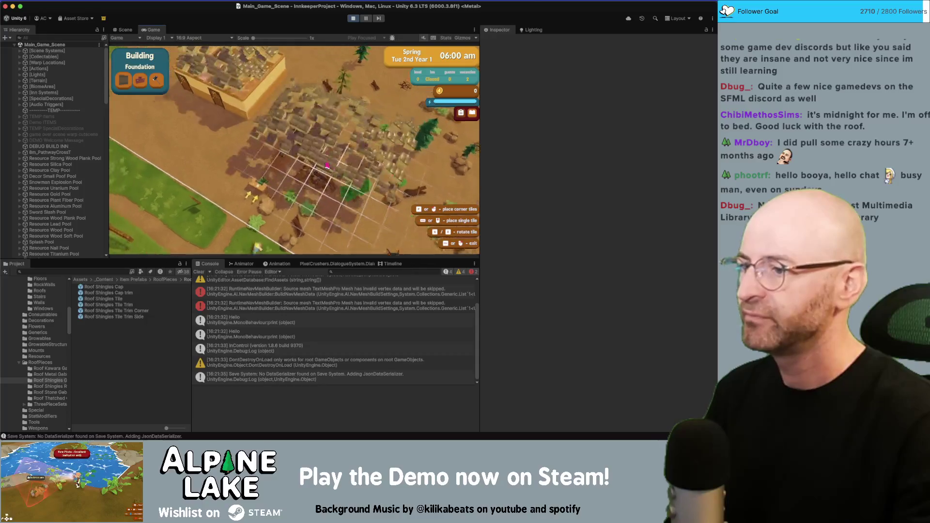
Step: Dismiss the tutorial, sledgehammer nine roof sections, and exit demolishing mode
click(294, 167)
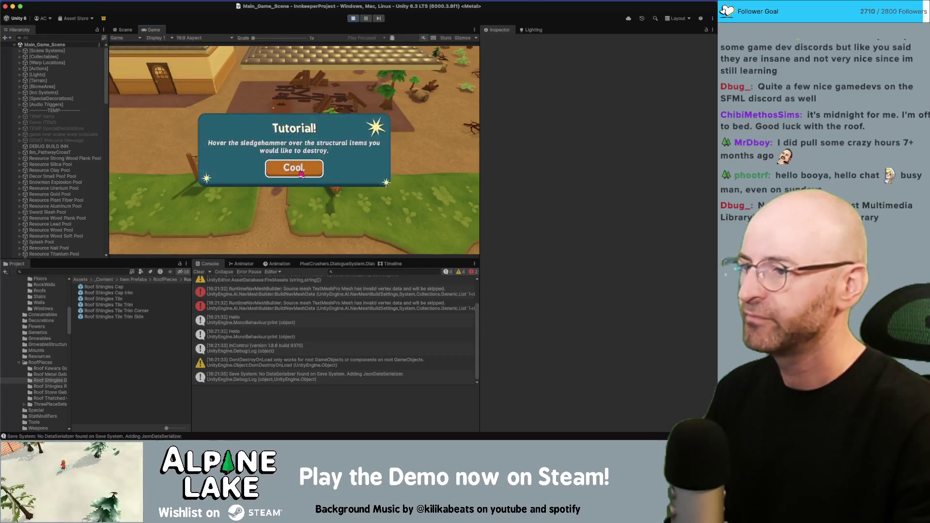
click(287, 138)
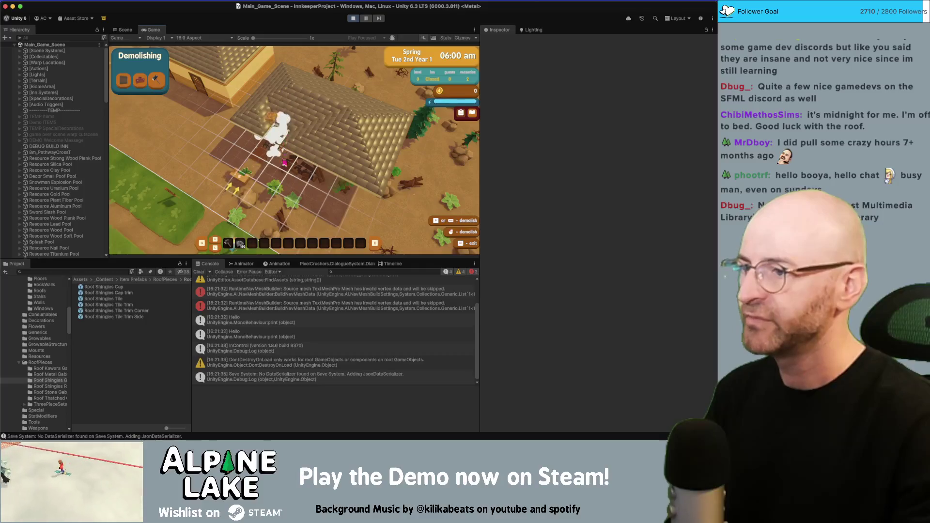
click(315, 112)
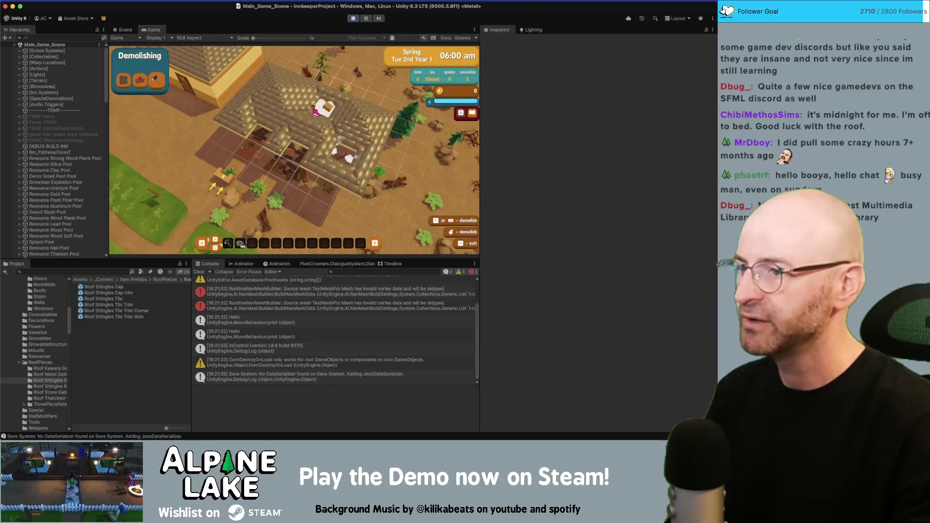
click(277, 91)
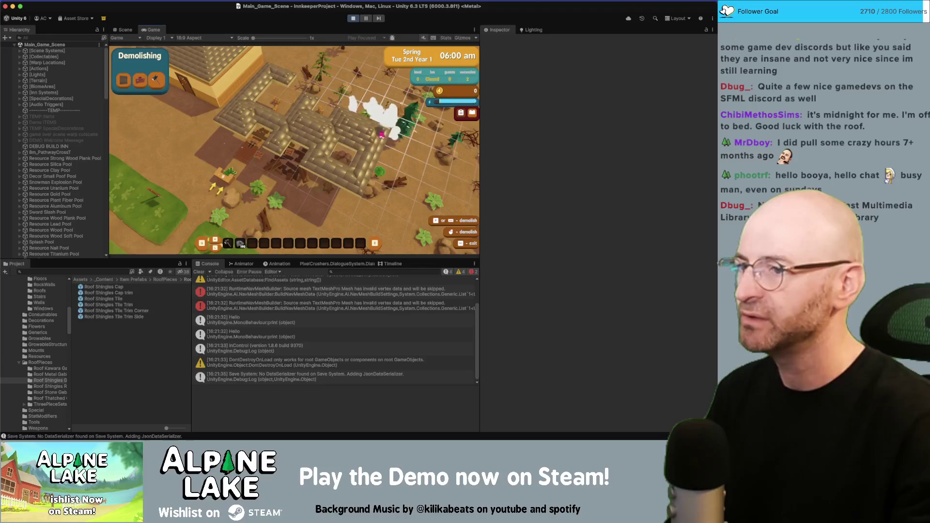
click(378, 140)
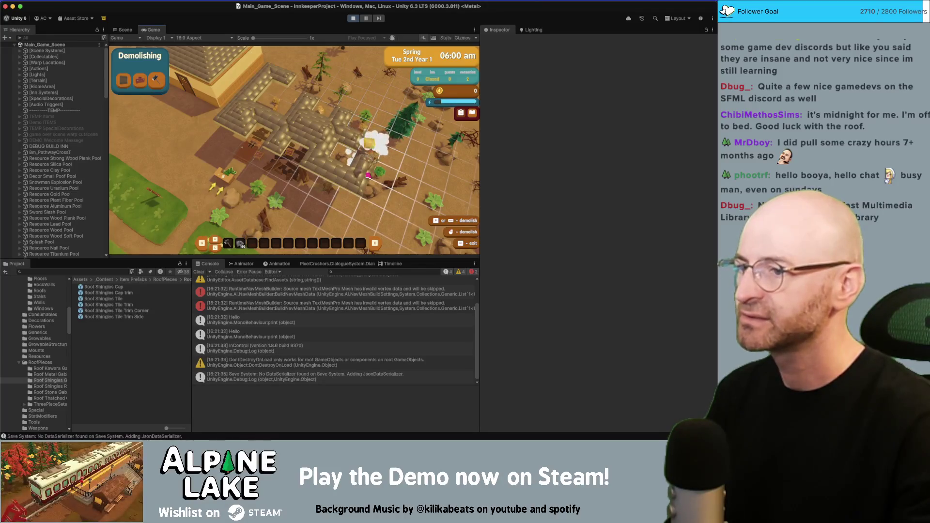
click(329, 170)
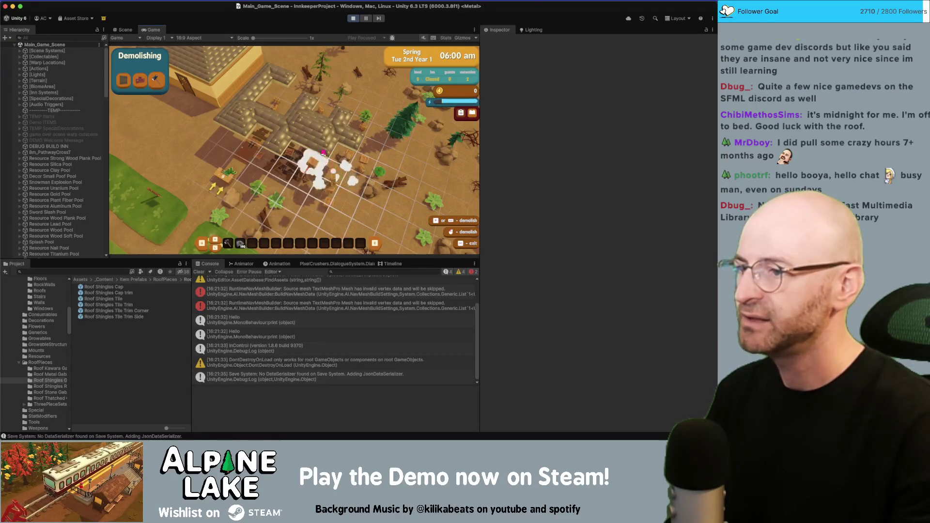
click(315, 155)
click(338, 137)
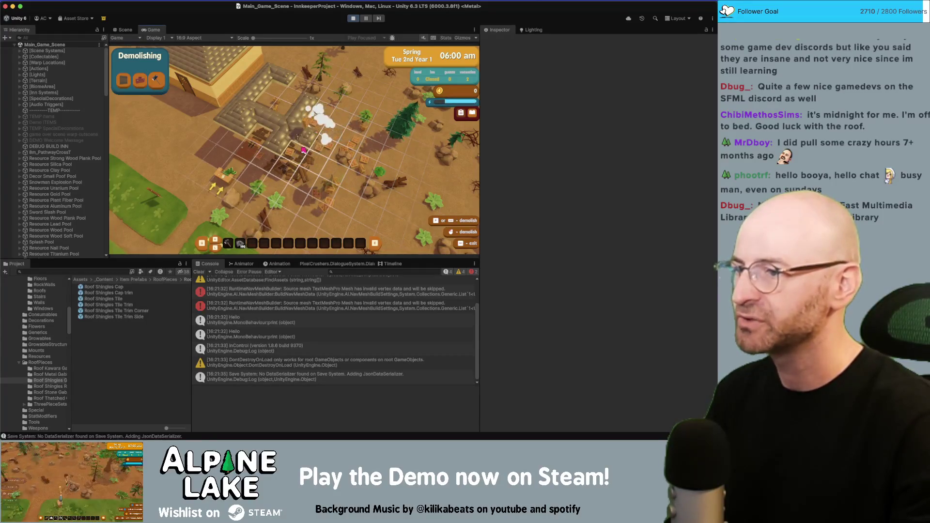
click(303, 121)
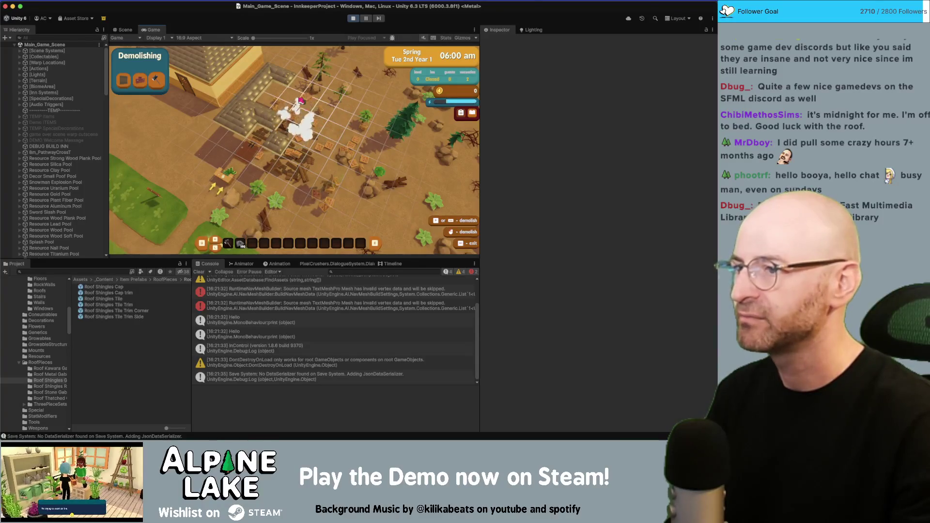
click(267, 88)
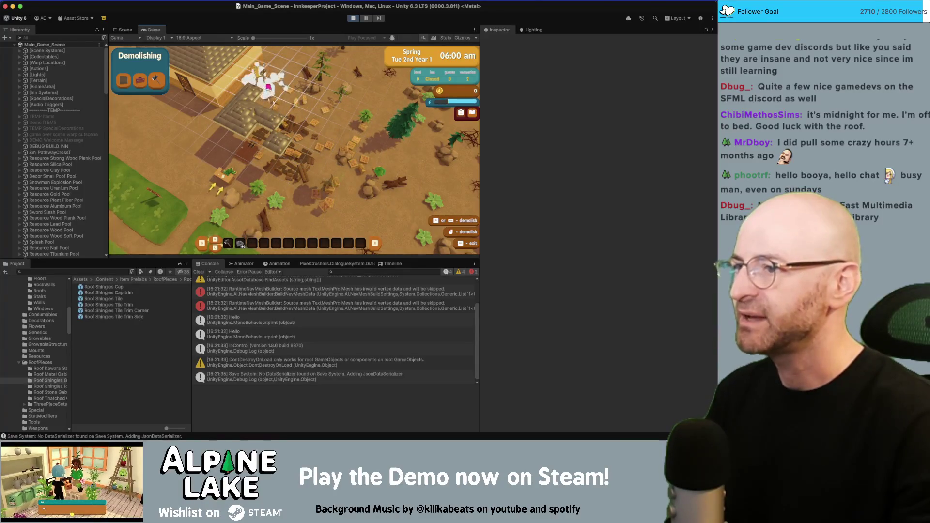
key(Escape)
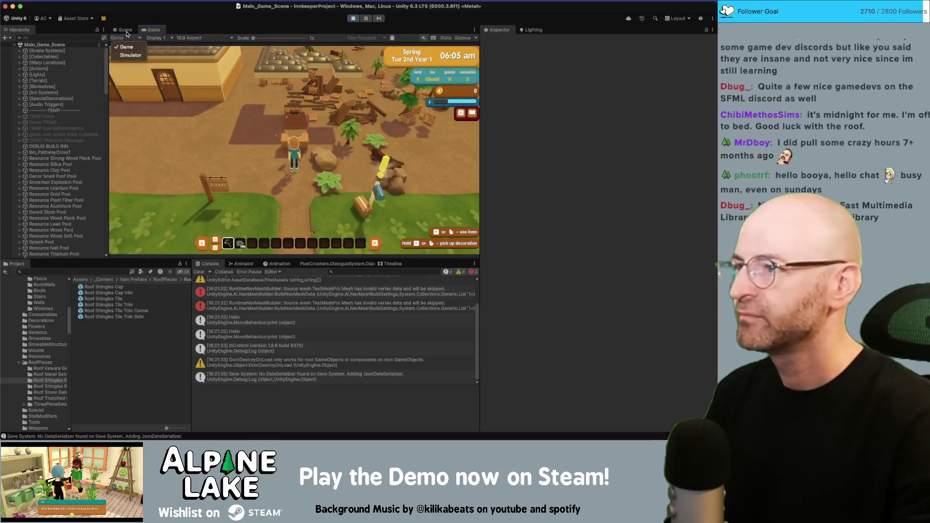
Step: Select a placed shingle roof piece in the Scene view and ping its mesh asset
click(123, 30)
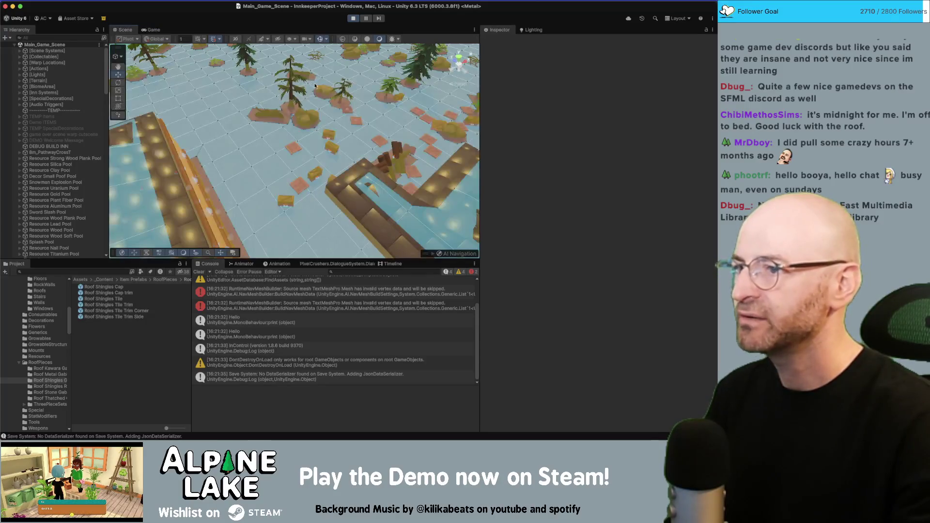
click(446, 195)
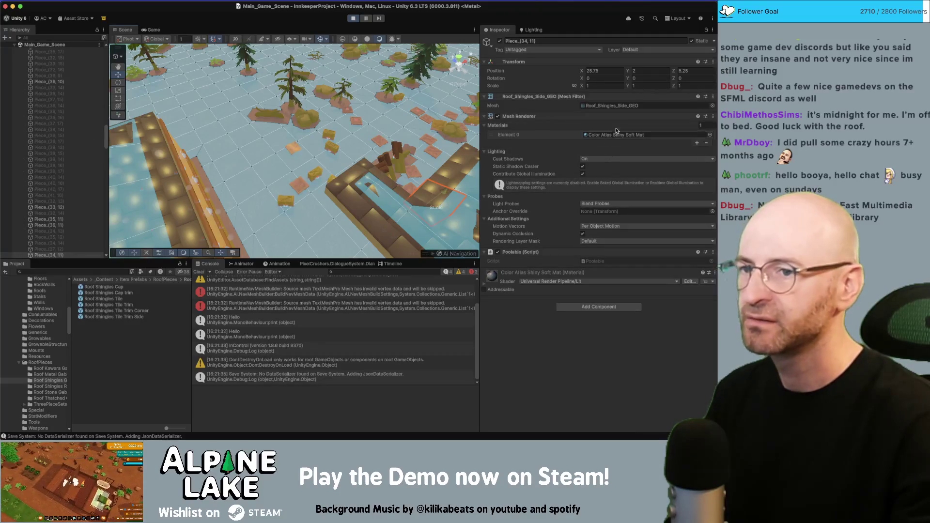
click(614, 106)
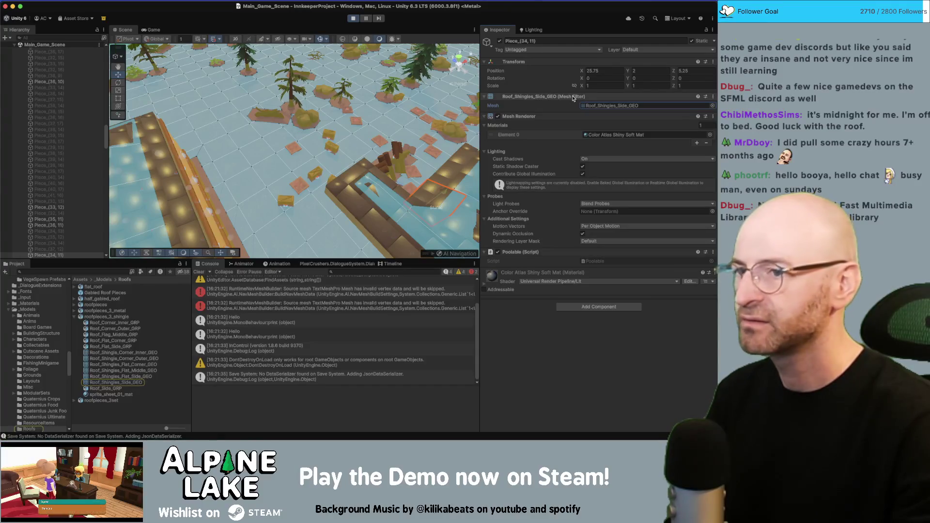
Step: Locate Build Roof Flat in the BuildItems Roofs folder and search the project for 'roof flat'
click(48, 272)
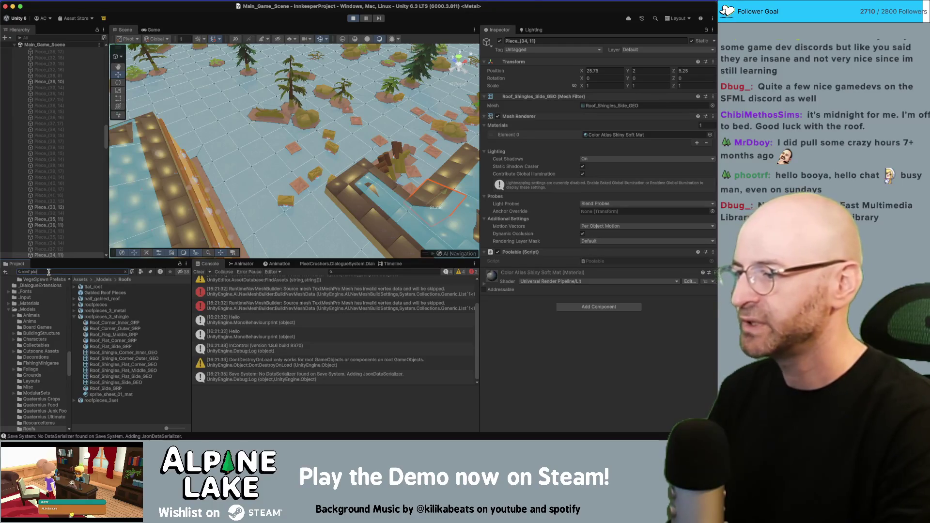
text(ce)
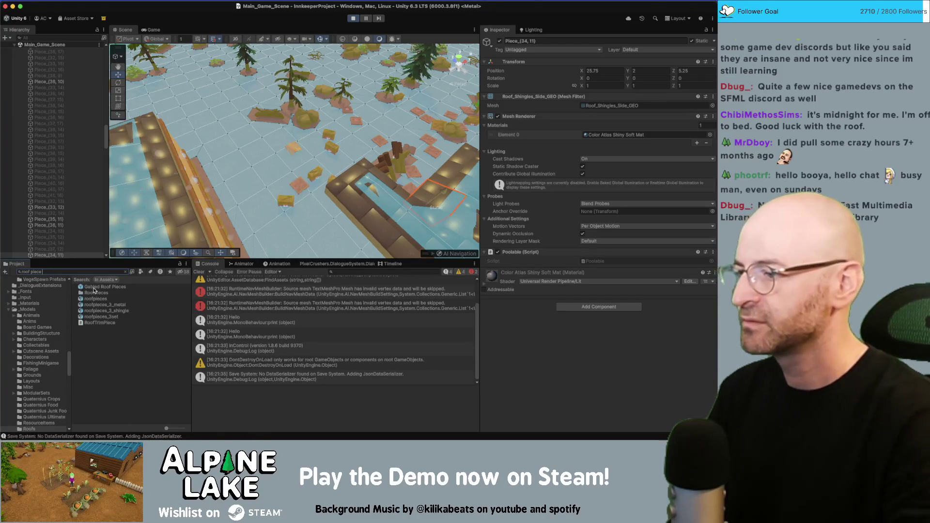
key(BackSpace)
key(BackSpace)
key(BackSpace)
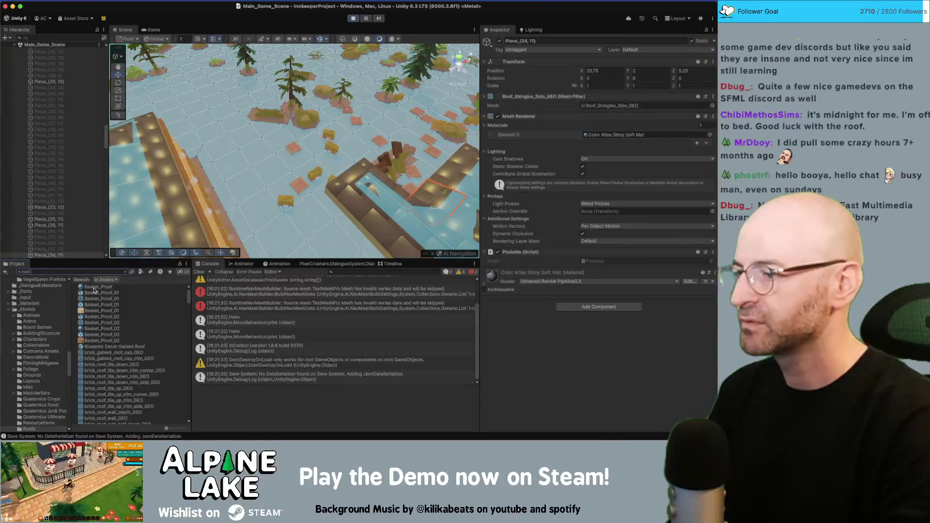
text(corn)
key(BackSpace)
key(BackSpace)
key(BackSpace)
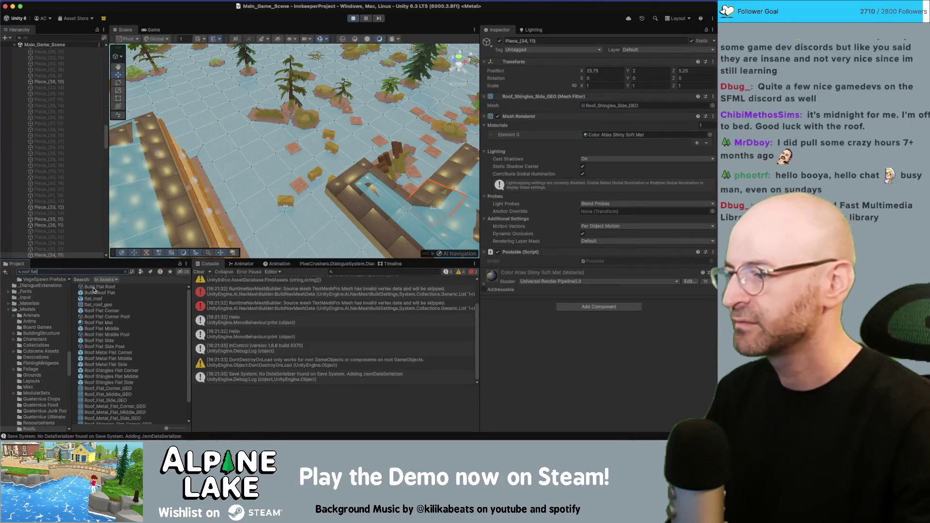
click(99, 292)
click(125, 272)
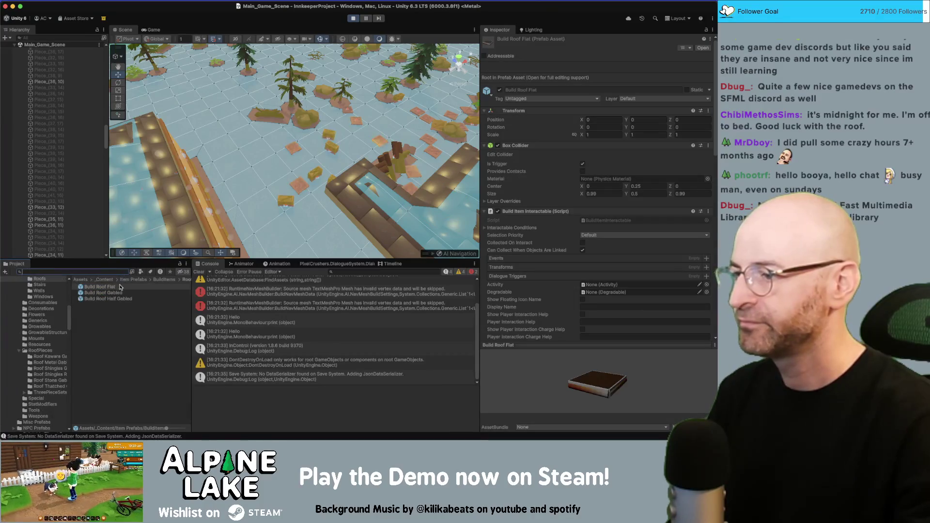
click(186, 281)
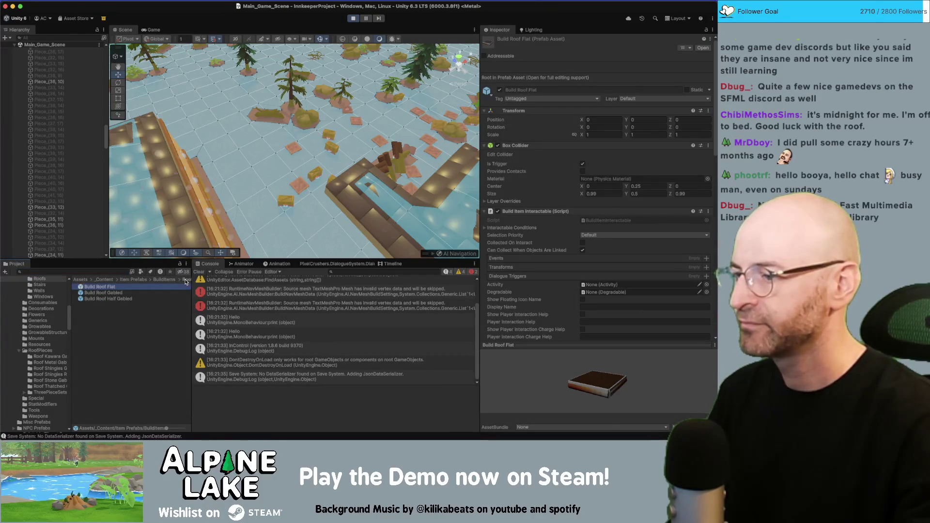
click(164, 280)
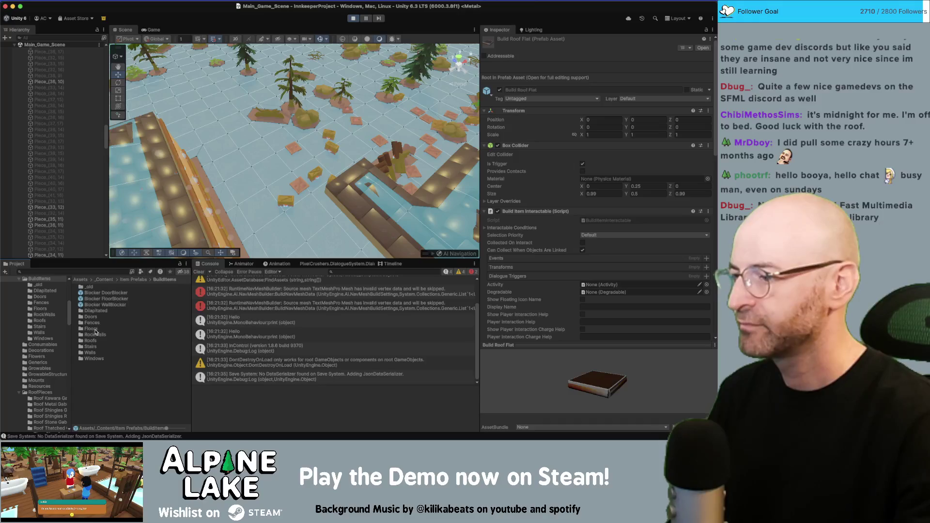
double_click(90, 341)
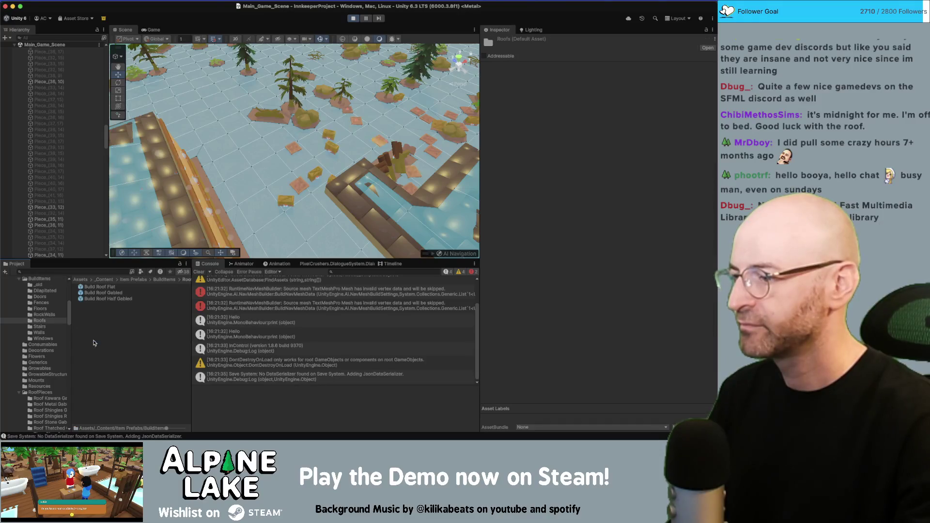
click(86, 271)
text(roof)
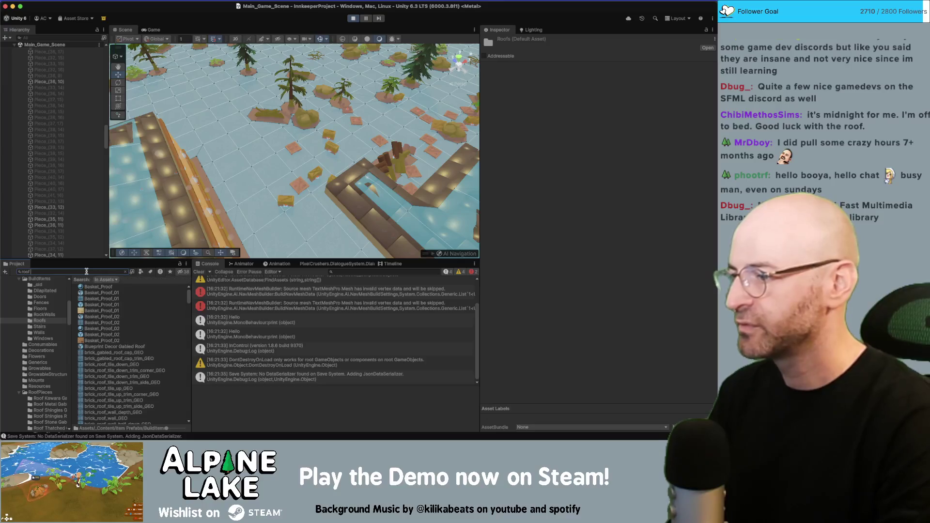
text( flat)
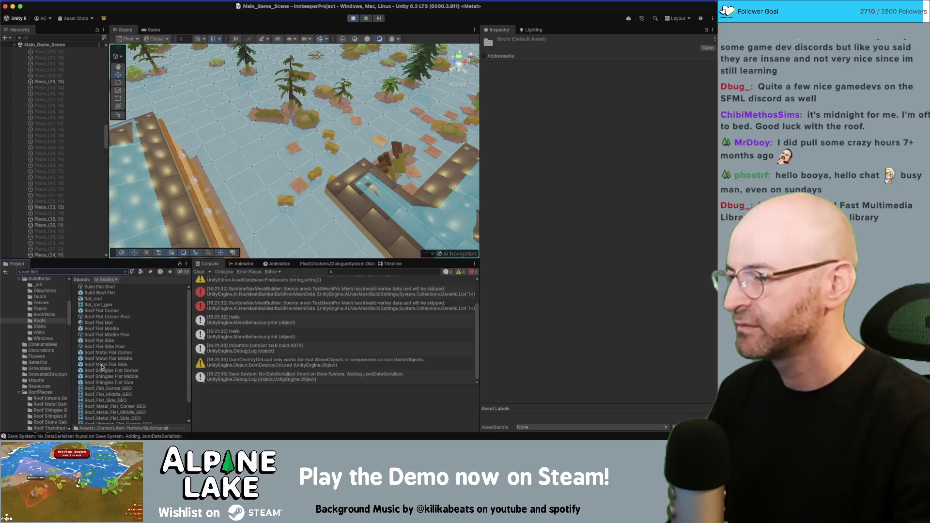
Step: Confirm the six Metal roof prefabs use Color Atlas Matte Mat
click(108, 359)
click(125, 271)
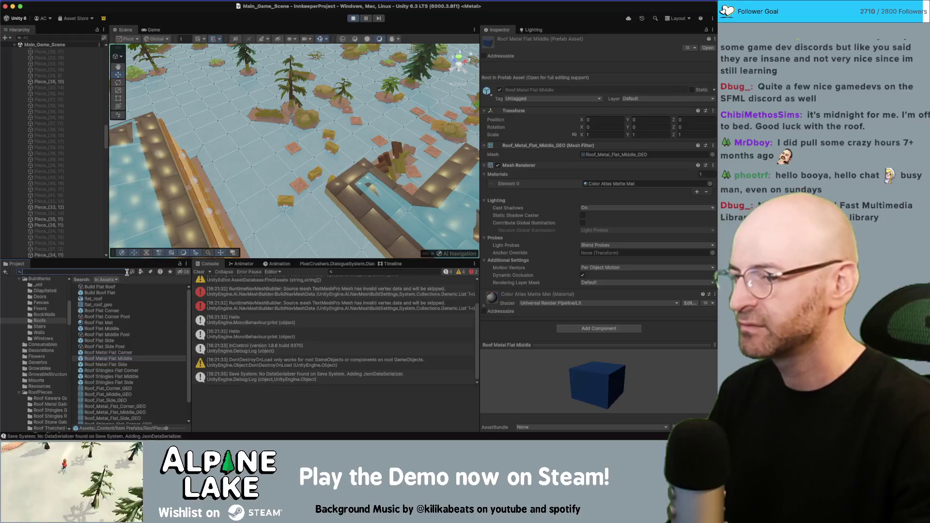
click(128, 288)
shift+click(110, 317)
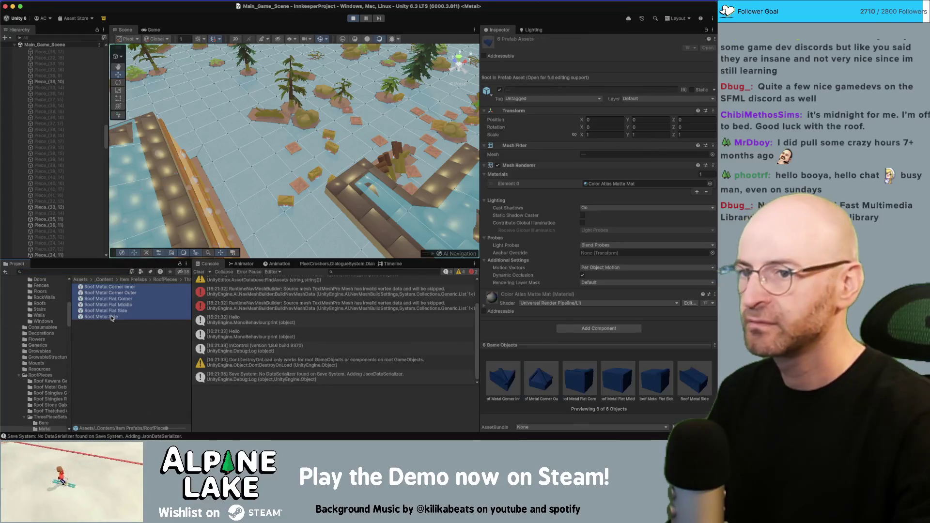
click(186, 280)
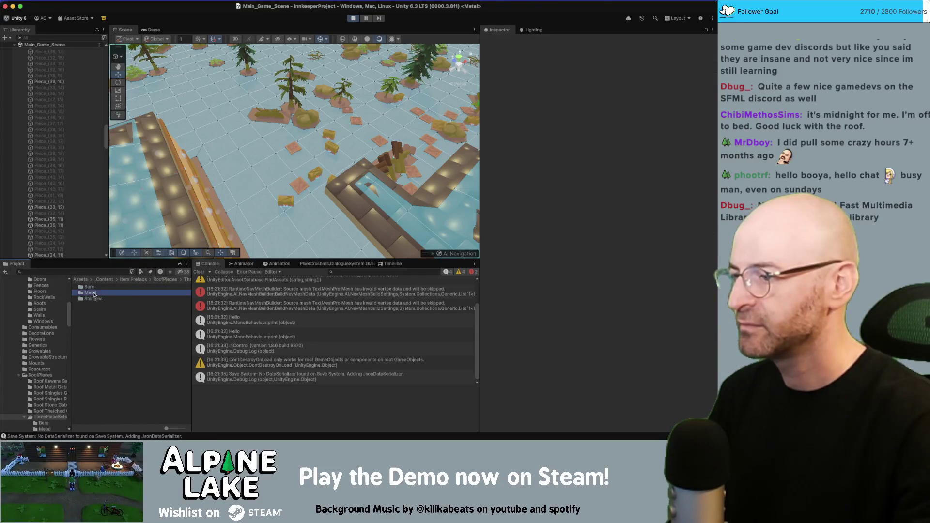
double_click(99, 290)
click(99, 288)
shift+click(98, 318)
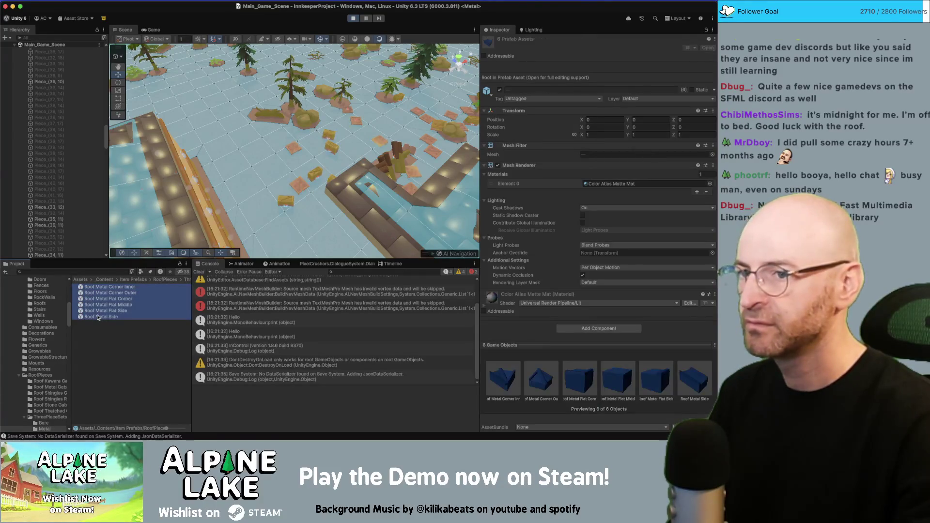
click(99, 311)
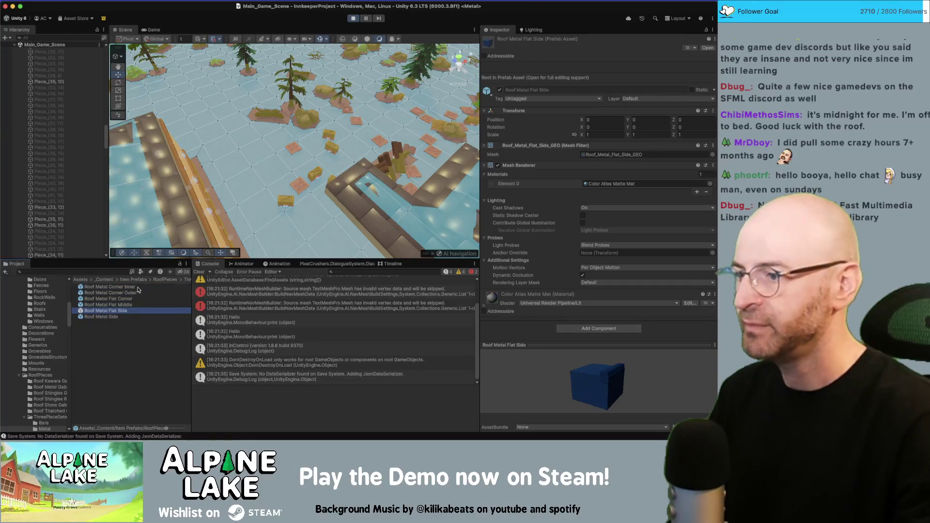
click(183, 281)
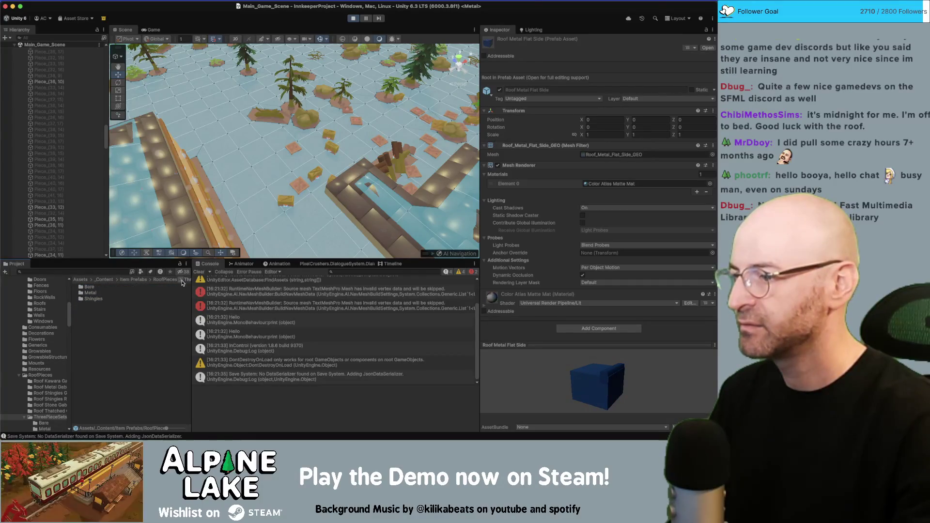
Step: Open the Shingles folder and select all six Roof Shingles prefabs
double_click(95, 298)
click(102, 287)
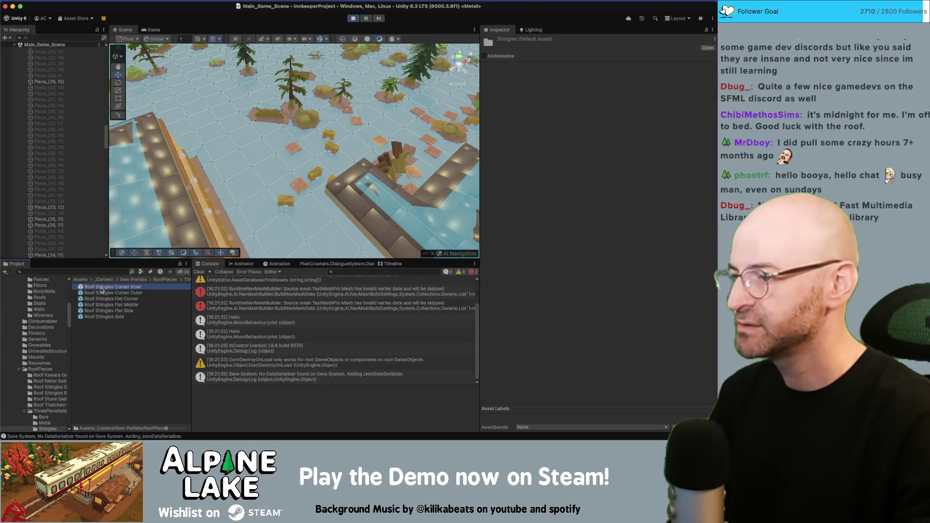
click(105, 318)
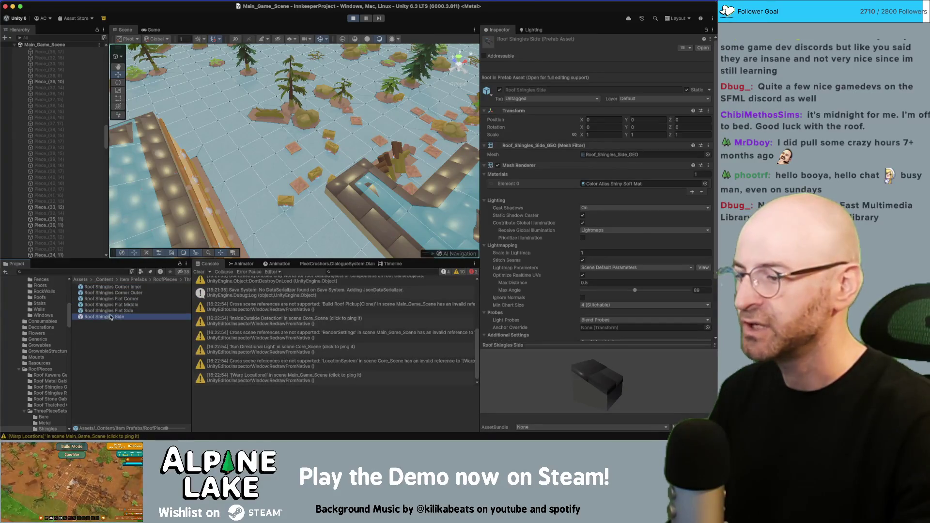
shift+click(123, 287)
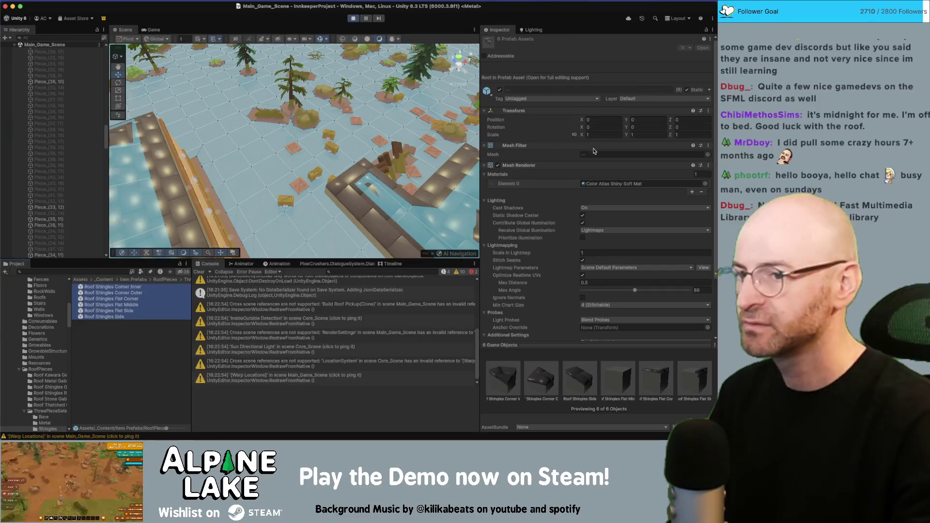
Step: Set the shingles' Element 0 material to Color Atlas Matte Mat via a 'matte mat' search
click(700, 185)
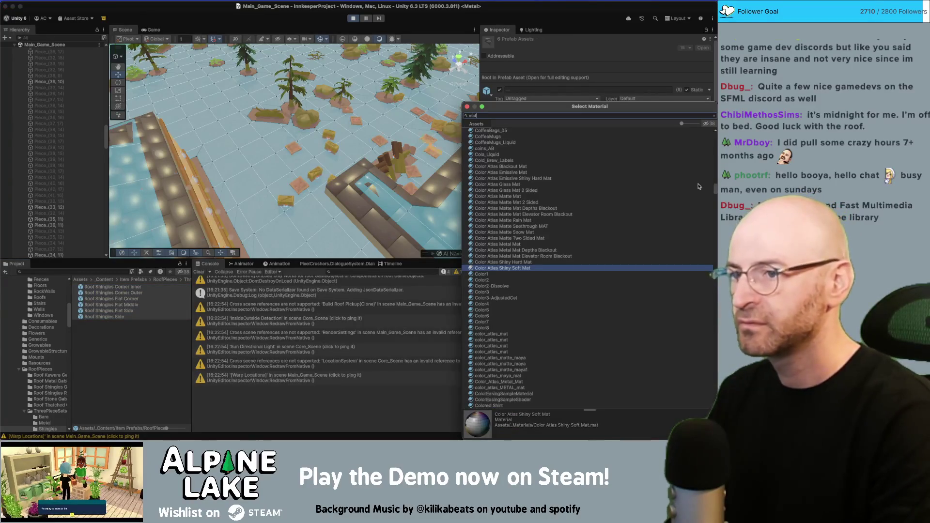
text(matte mat)
key(Down)
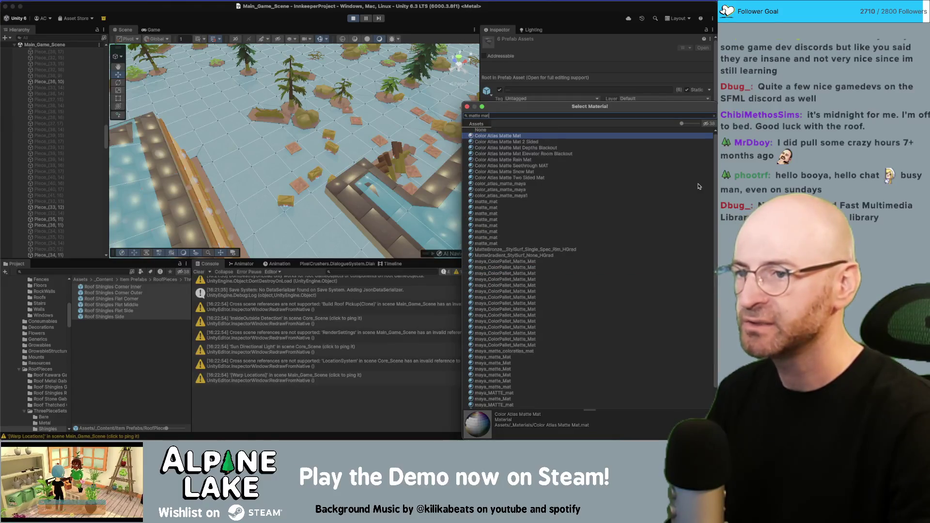
key(Return)
click(353, 19)
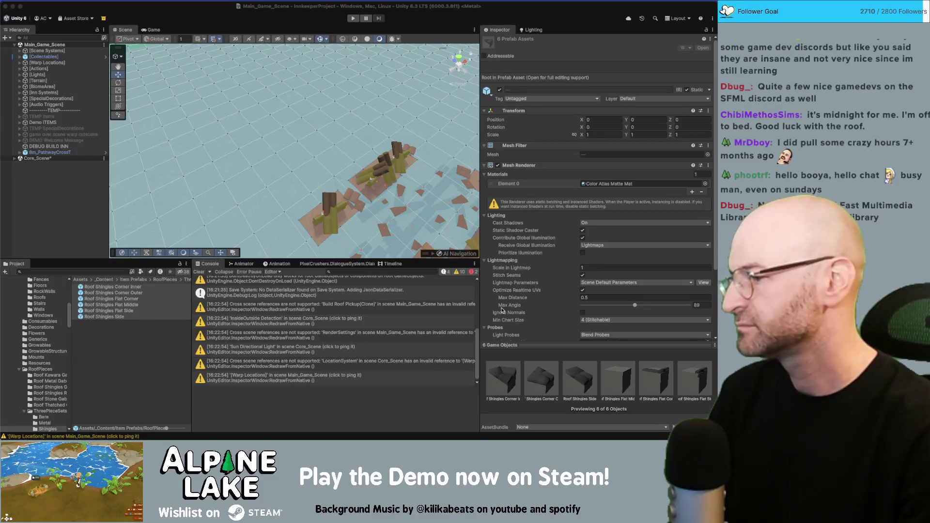
Step: Deselect the prefabs, turn on scene lighting, and enter Play mode
click(74, 187)
click(326, 42)
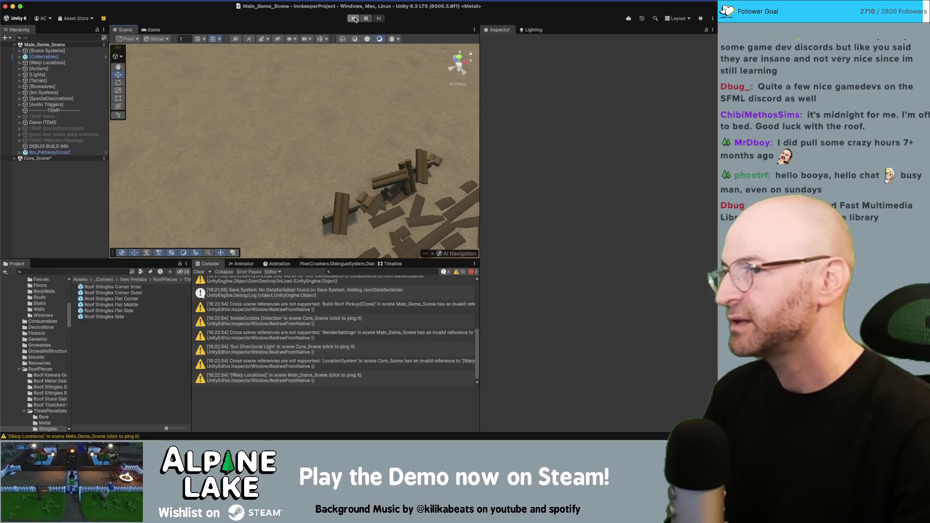
click(354, 18)
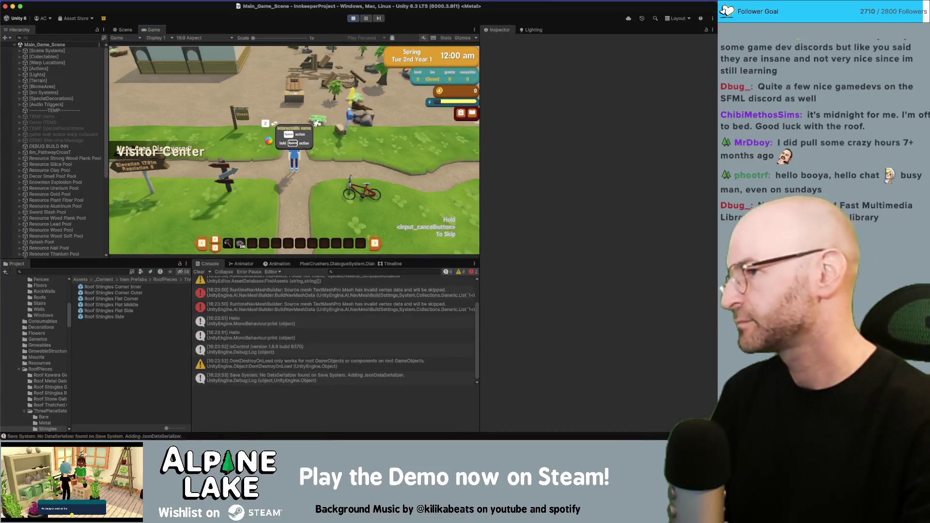
Step: In Building mode, place several shingle roof pieces on the grid, filling the centre gap
click(289, 123)
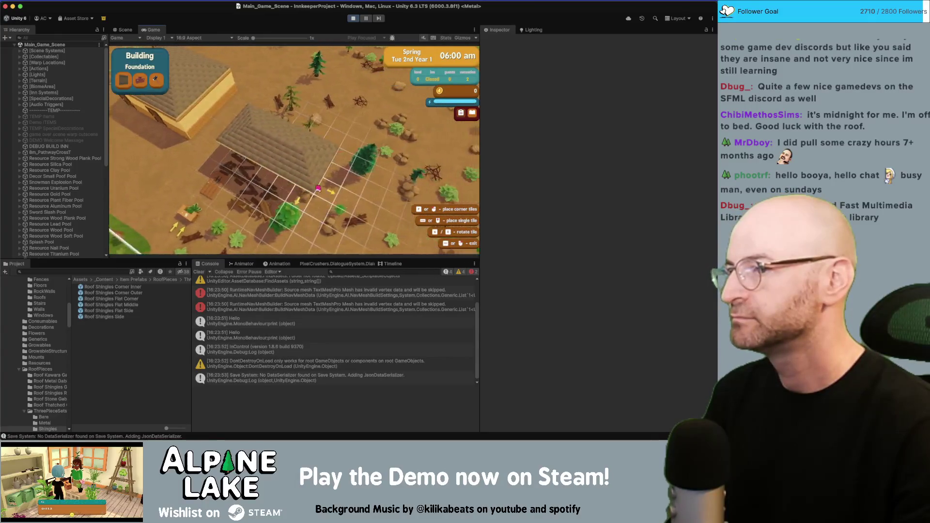
click(321, 139)
click(326, 117)
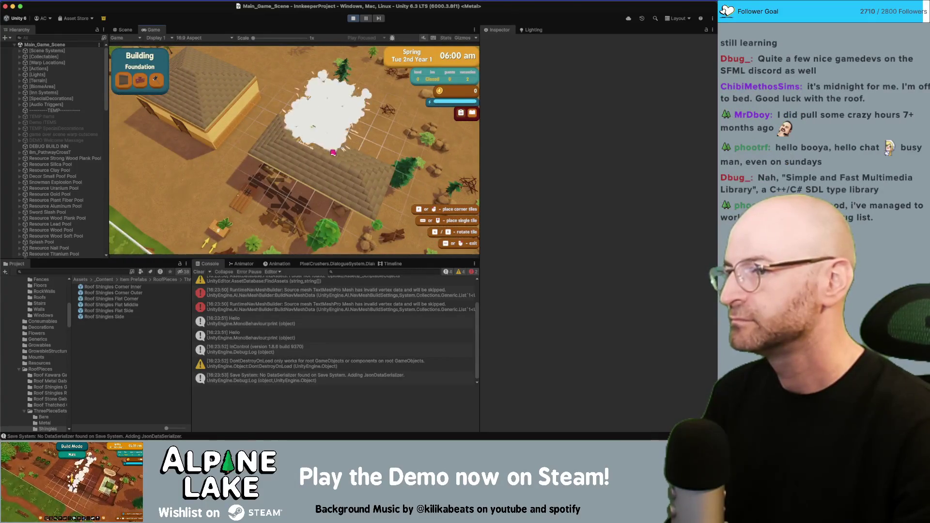
click(364, 151)
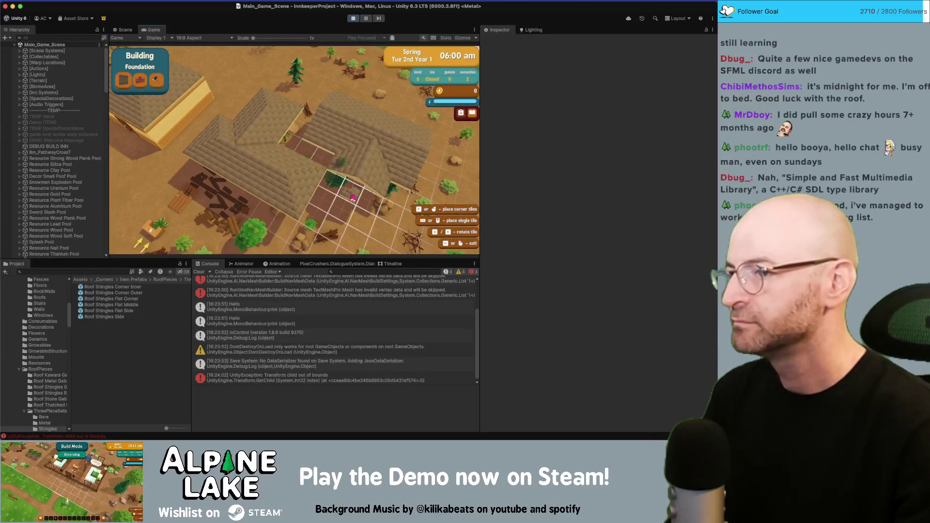
right_click(365, 151)
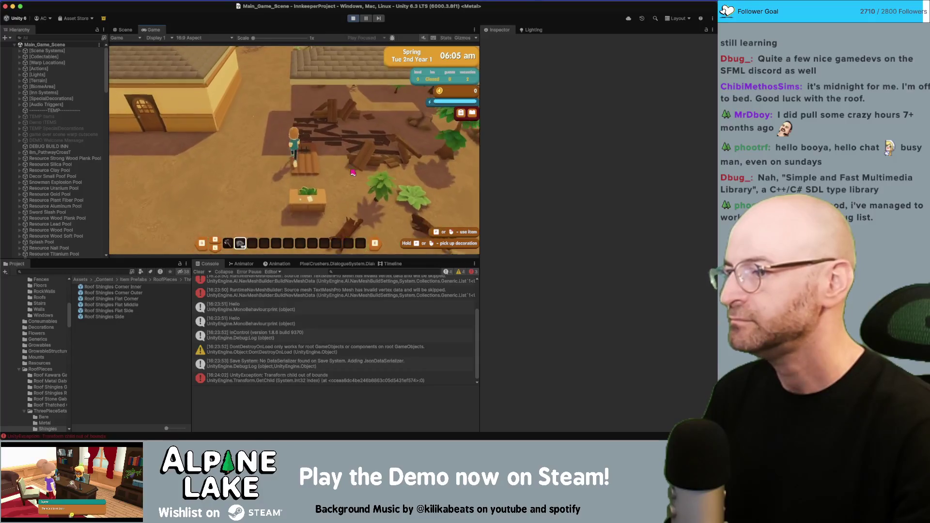
Step: Switch to Demolishing mode with X and remove the roof pieces one by one, right to left
key(x)
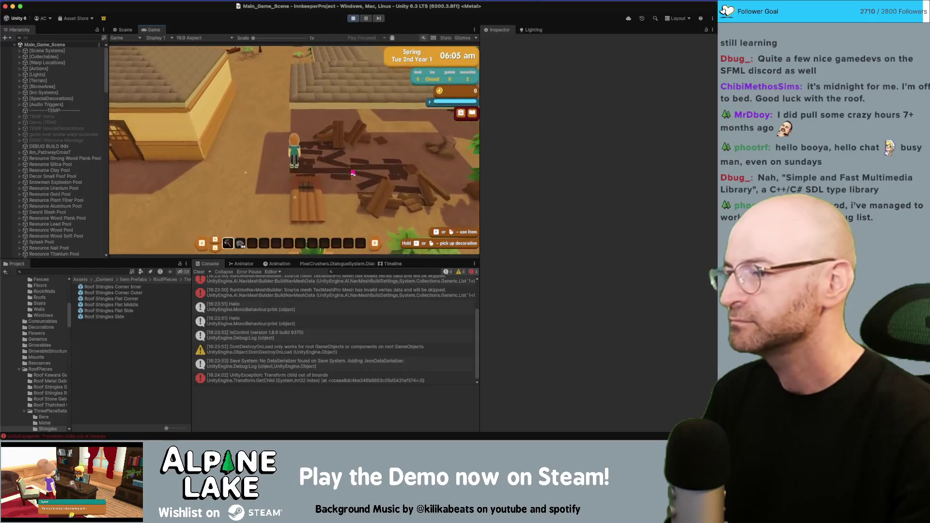
click(310, 167)
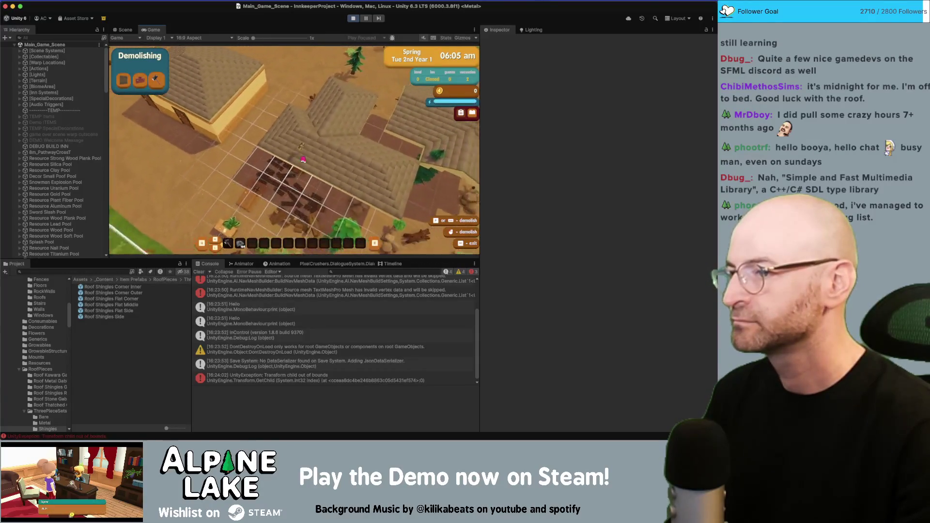
click(296, 179)
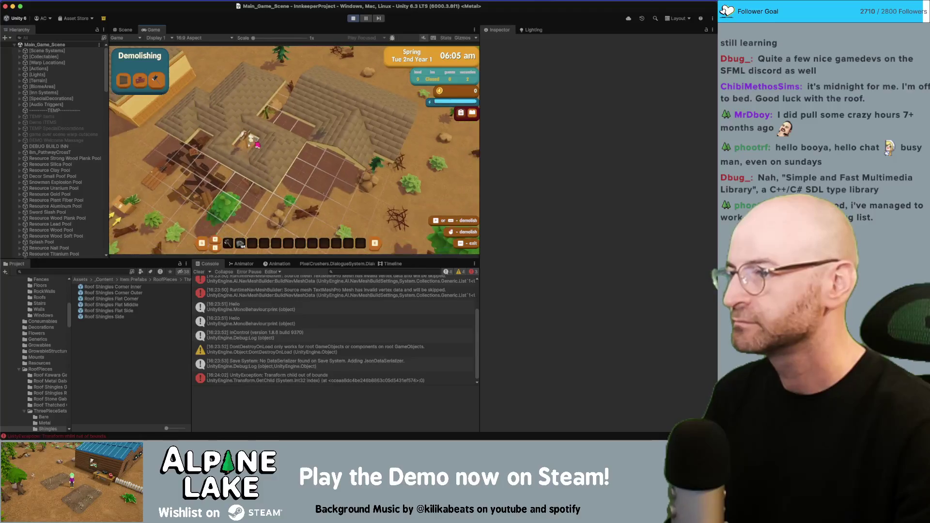
click(289, 137)
click(322, 144)
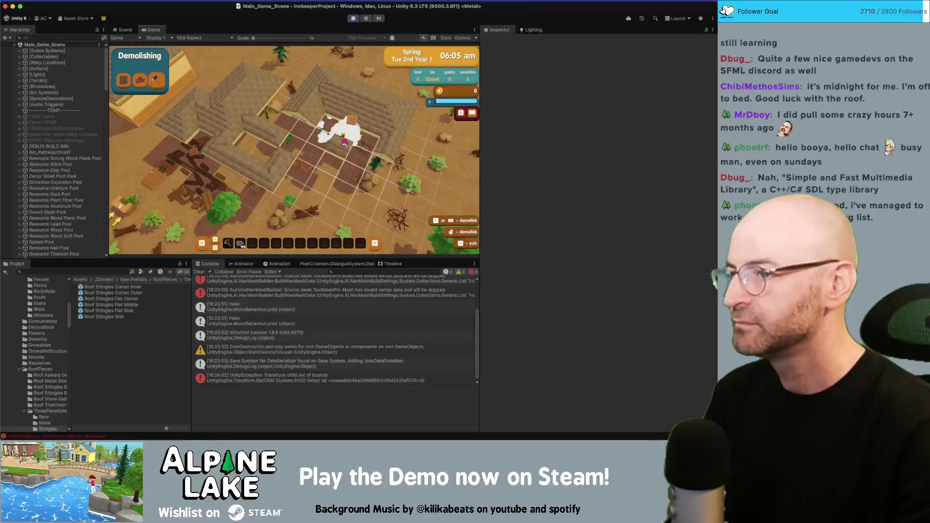
click(342, 155)
click(306, 94)
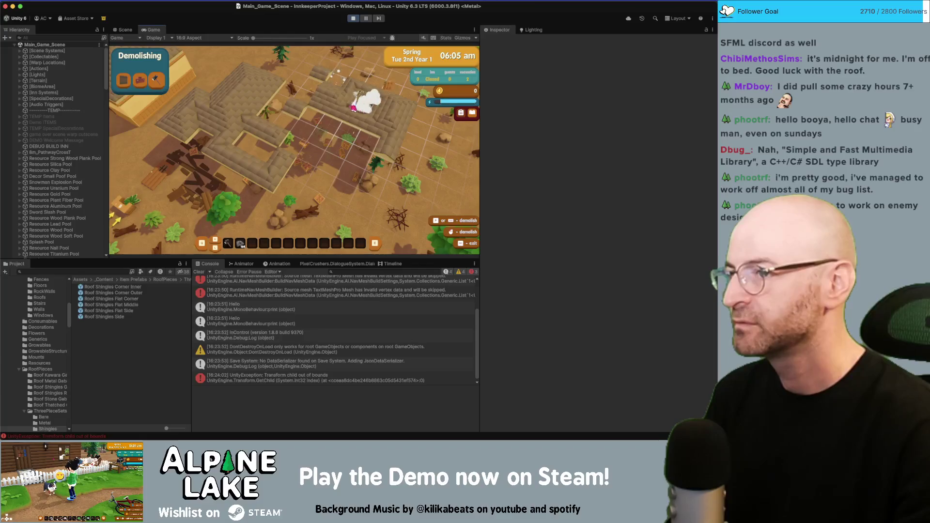
click(347, 107)
click(360, 150)
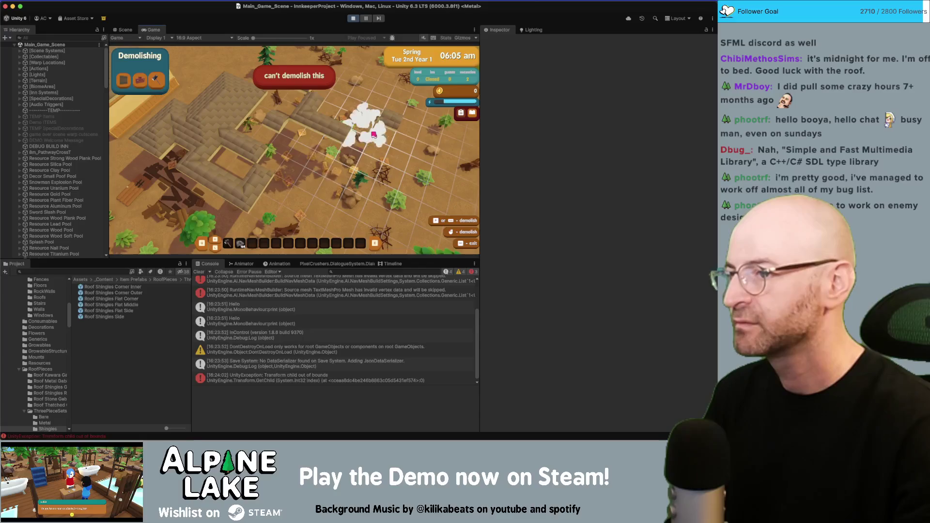
click(352, 143)
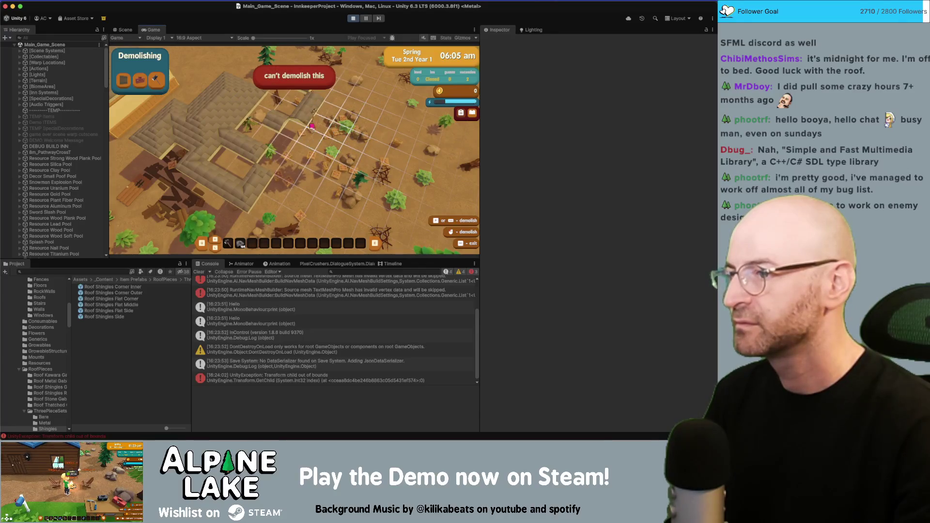
click(288, 129)
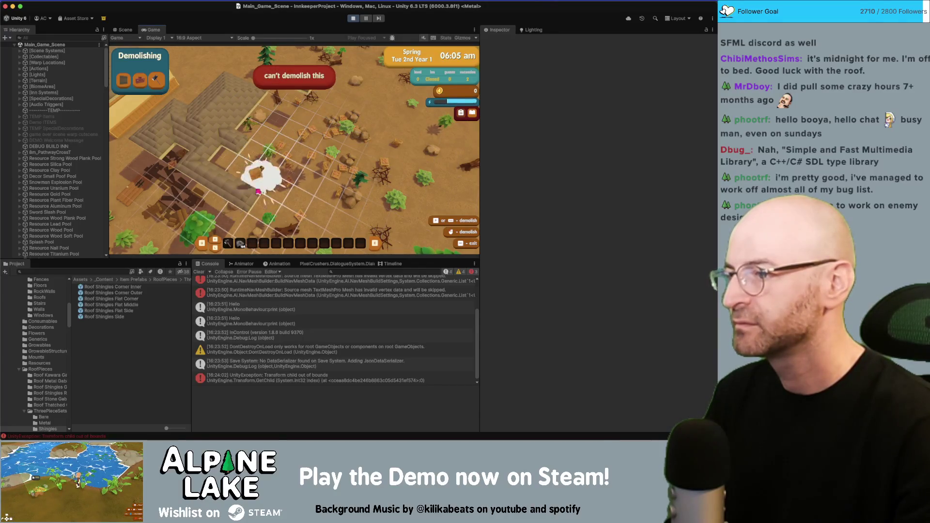
click(199, 169)
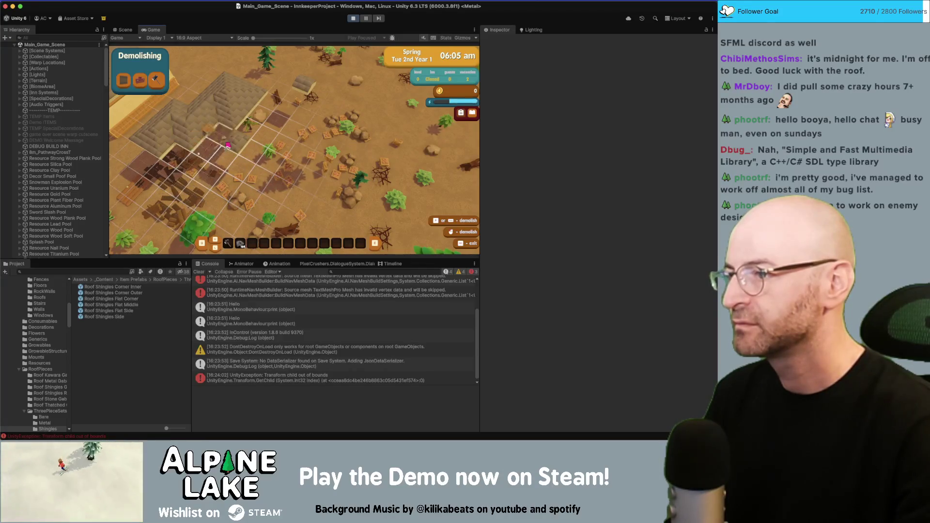
click(235, 141)
click(238, 125)
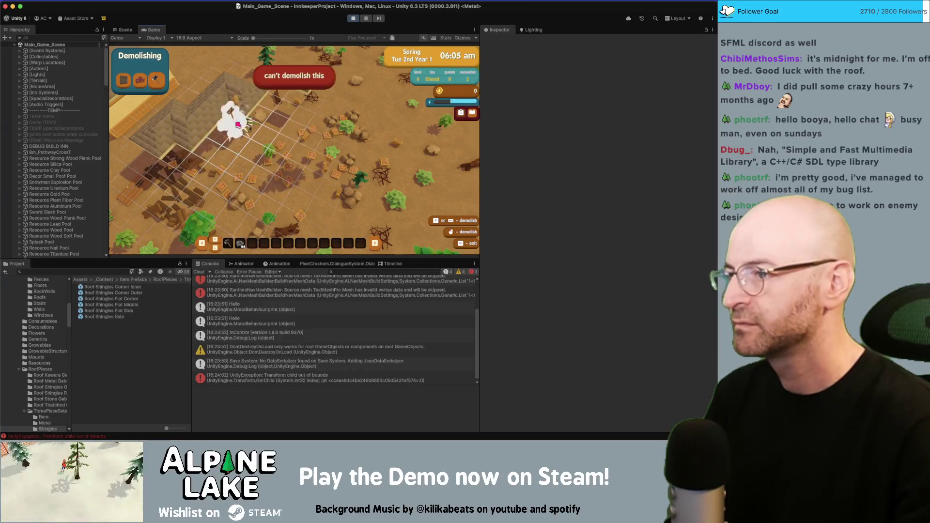
click(228, 92)
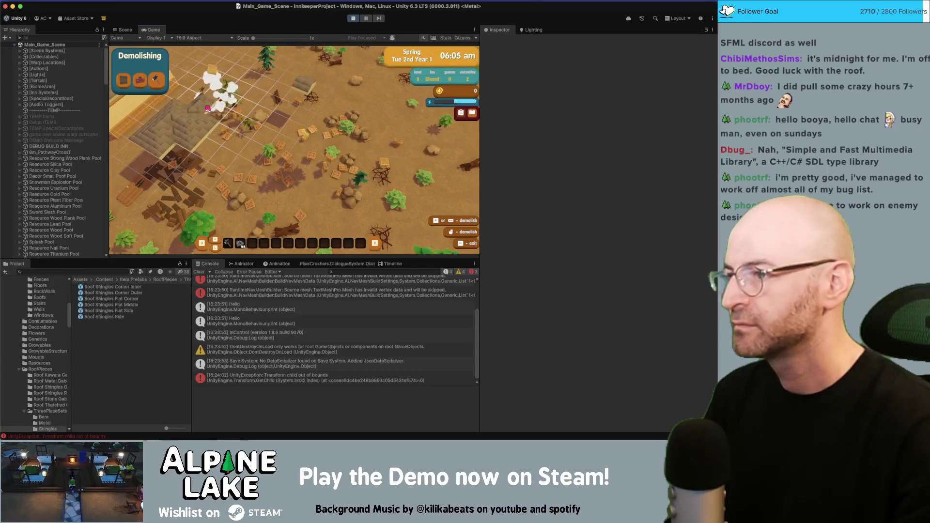
click(204, 128)
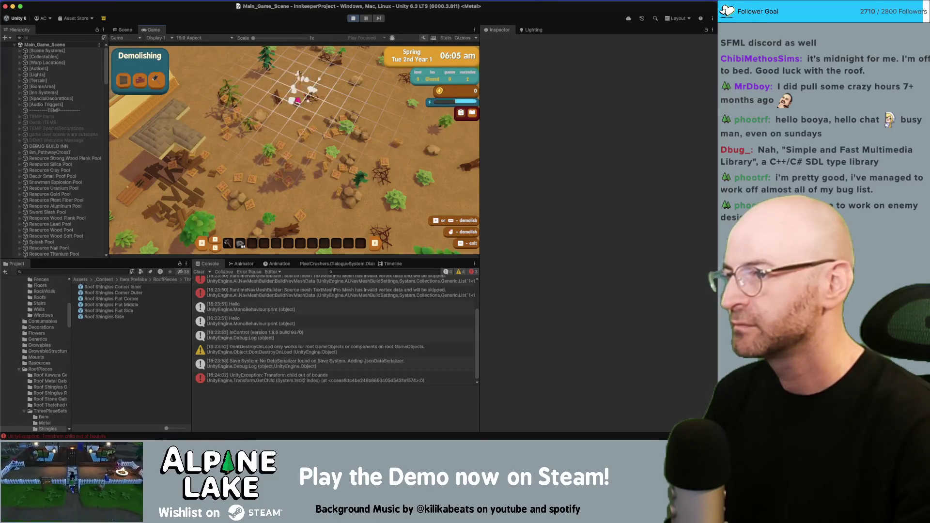
click(168, 133)
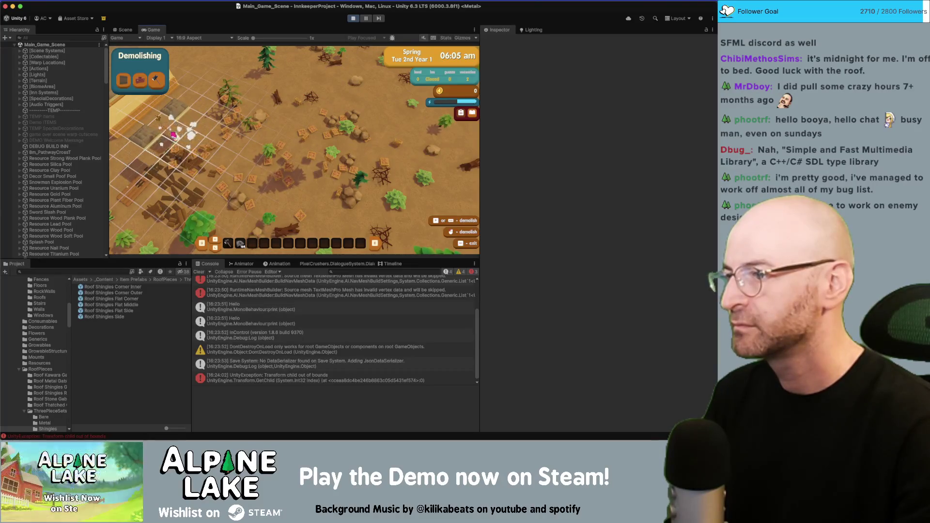
click(149, 137)
Step: Exit Demolishing mode and walk the character back and forth across the map to the planks
key(Escape)
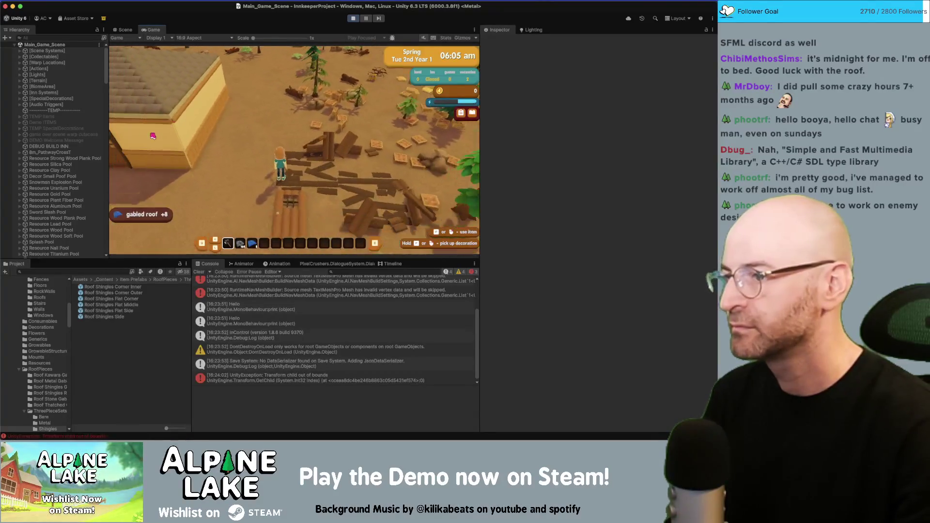
key(w)
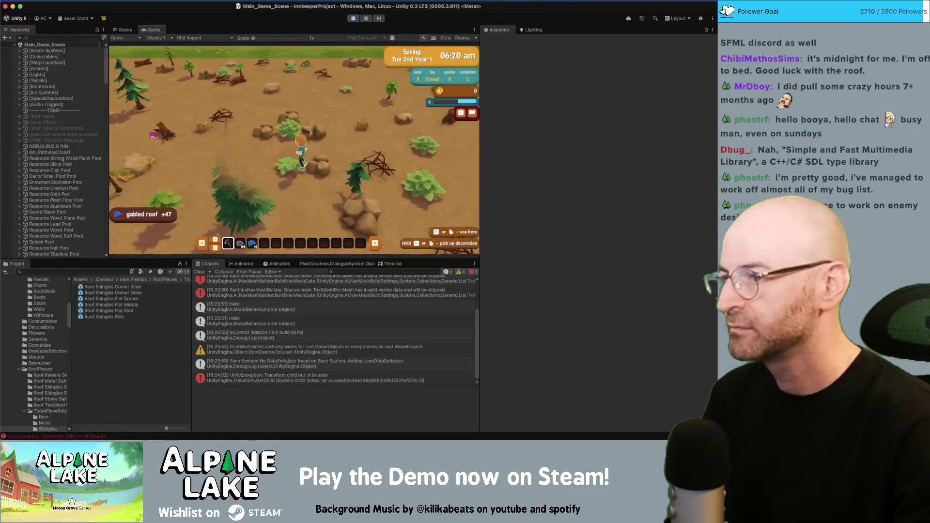
key(s)
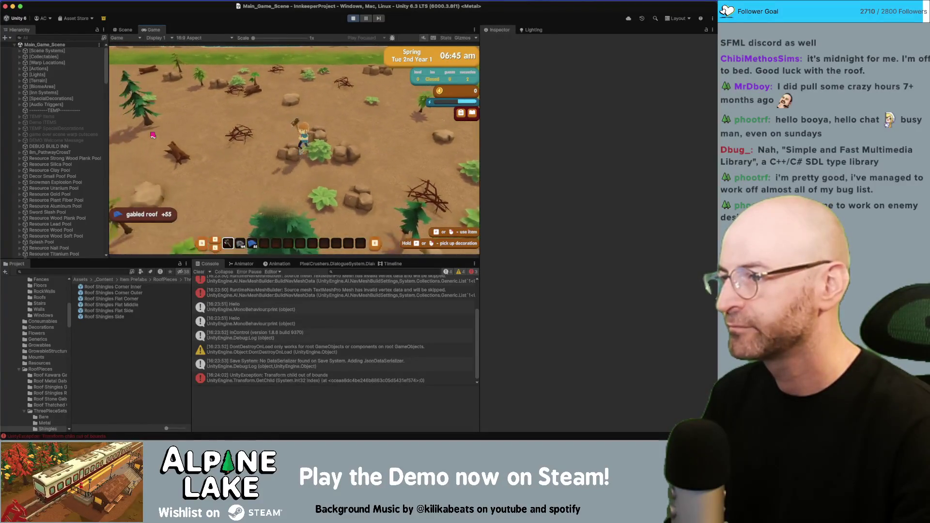
key(w)
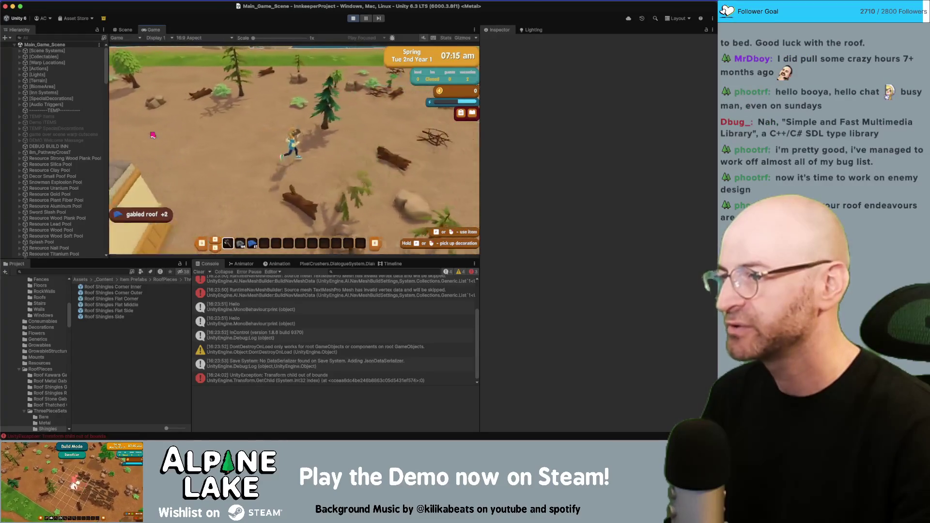
key(s)
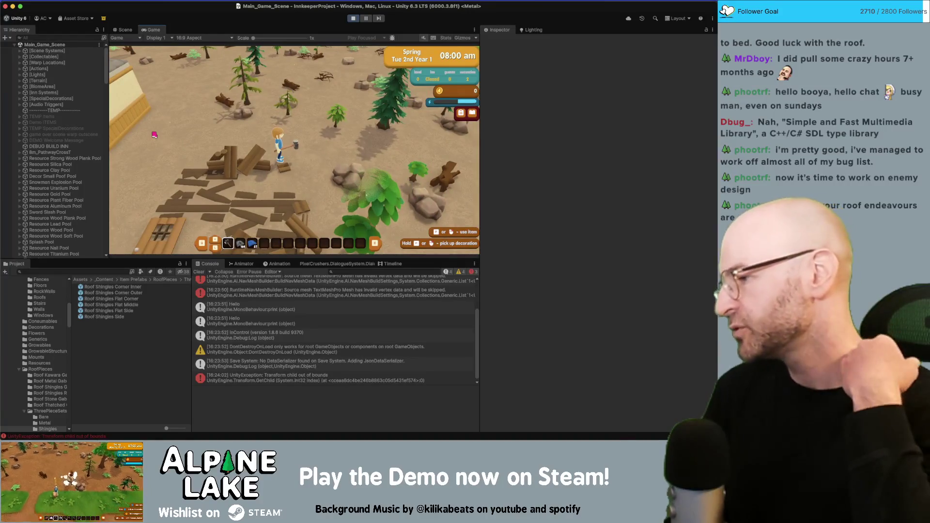
key(w)
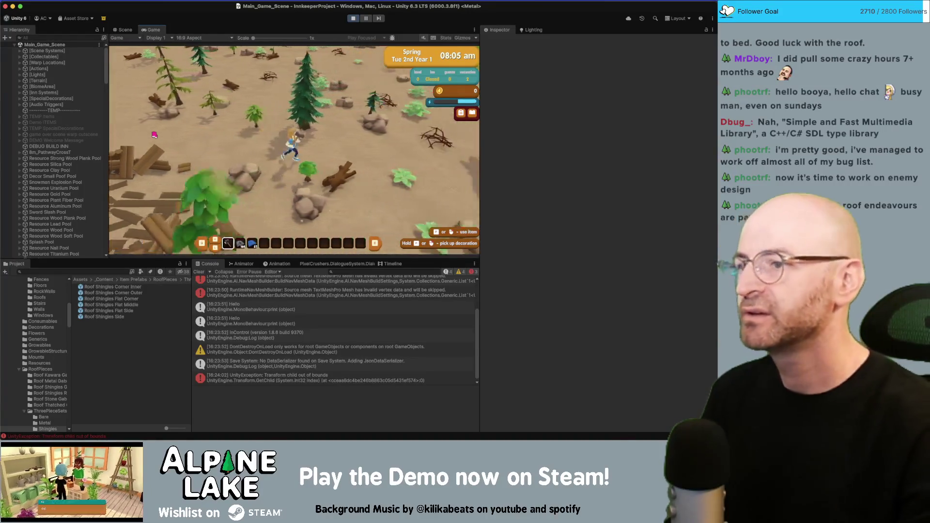
key(s)
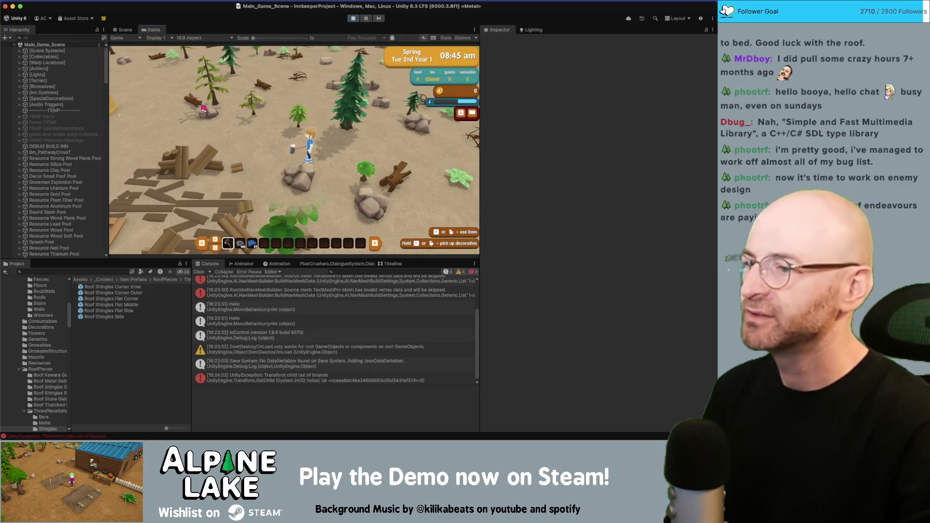
Step: Walk the character into the inn and back out to check the roof, then stop Play mode
key(a)
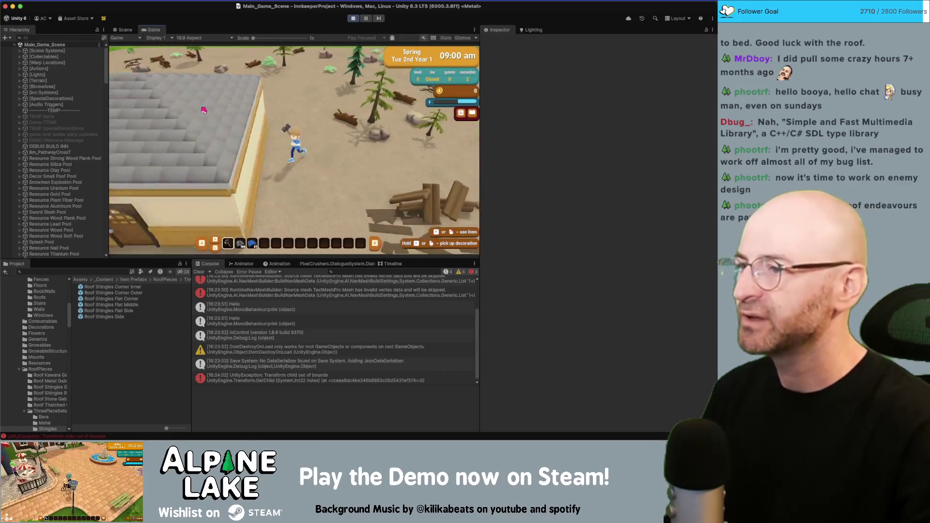
key(s)
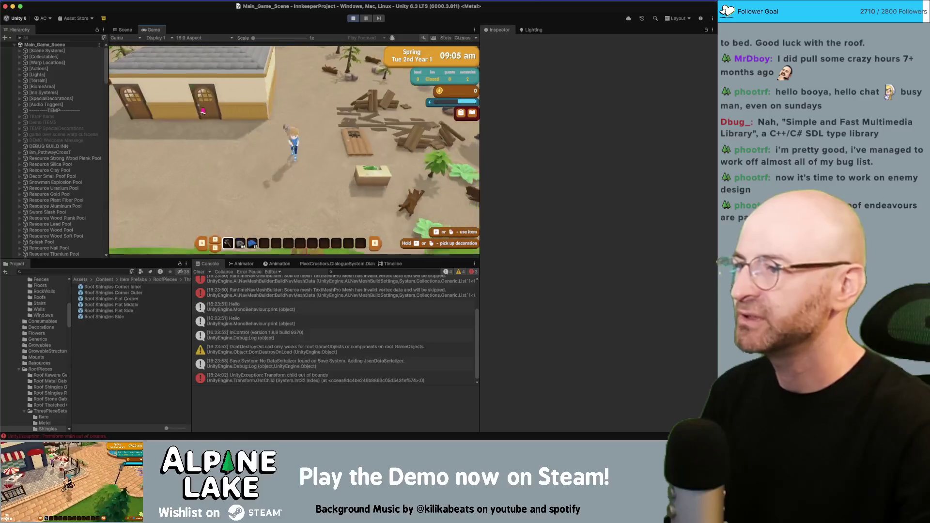
key(w)
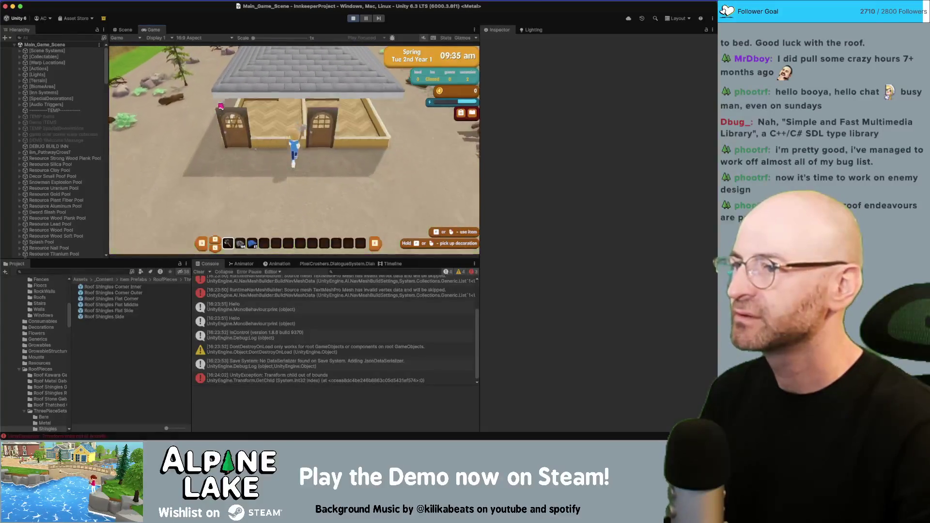
key(s)
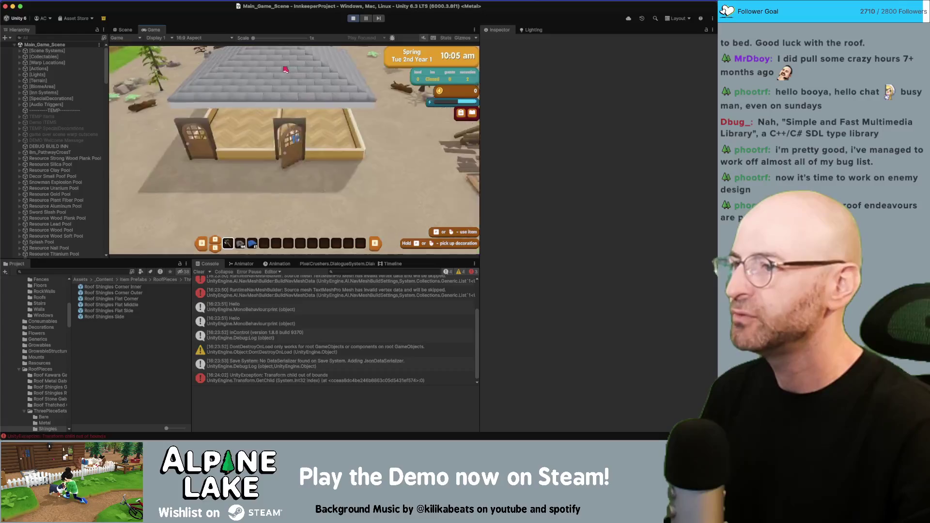
key(s)
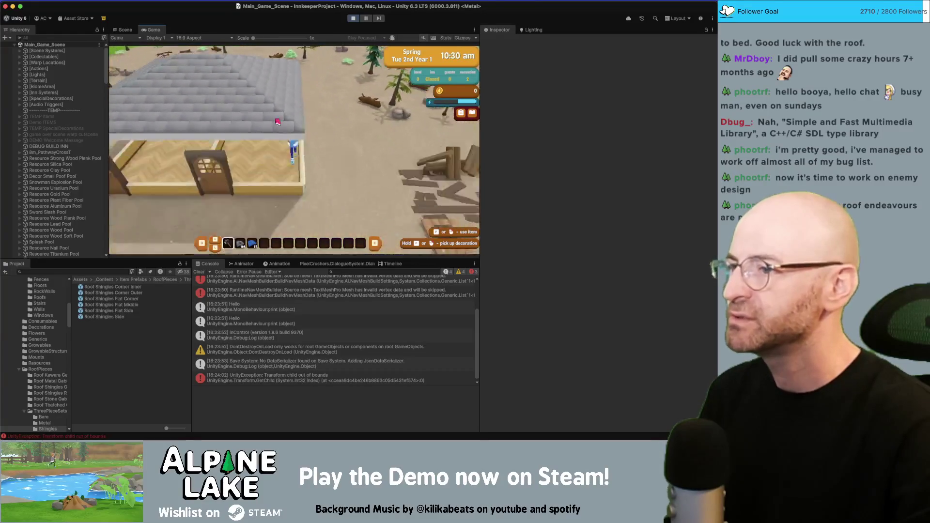
click(354, 20)
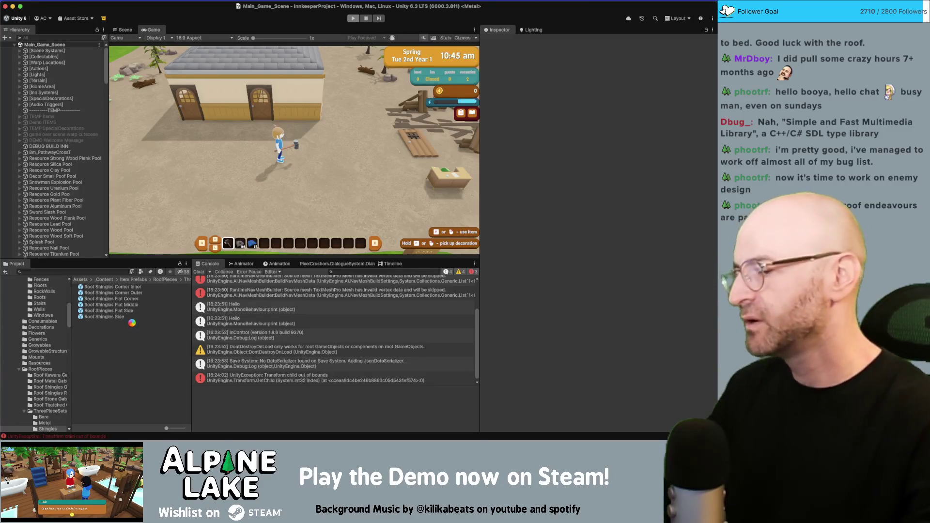
Step: Select the six Roof Shingles prefabs and add the Object Hider component, found by searching 'hid'
click(127, 289)
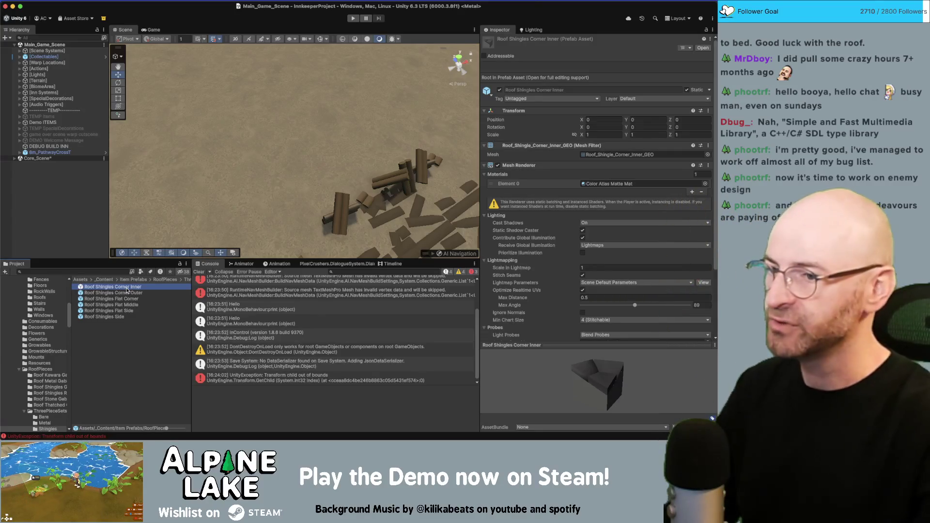
scroll(555, 266, down, 5)
scroll(553, 267, up, 5)
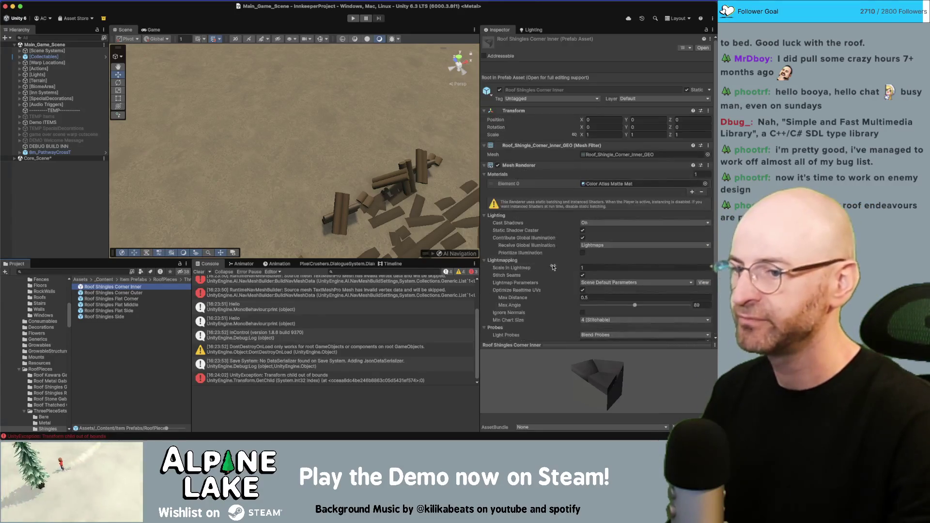
shift+click(116, 319)
scroll(618, 305, down, 5)
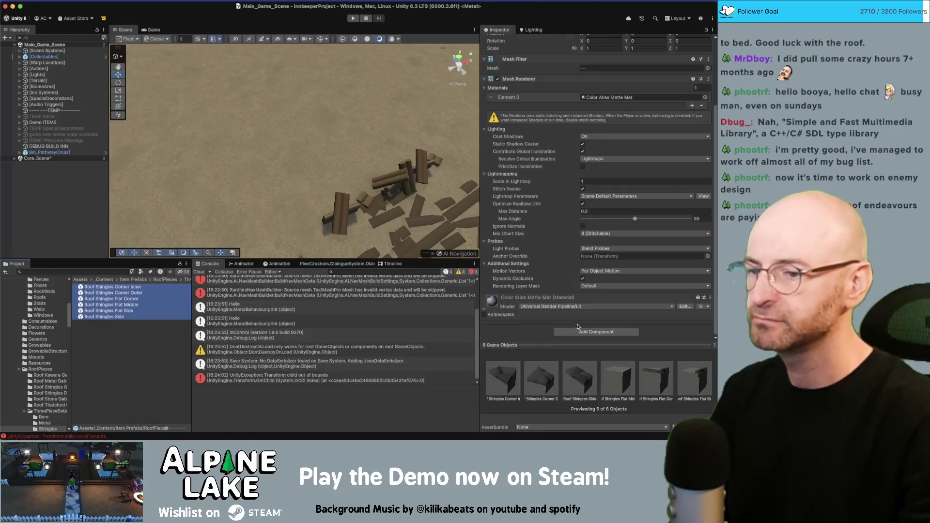
click(604, 333)
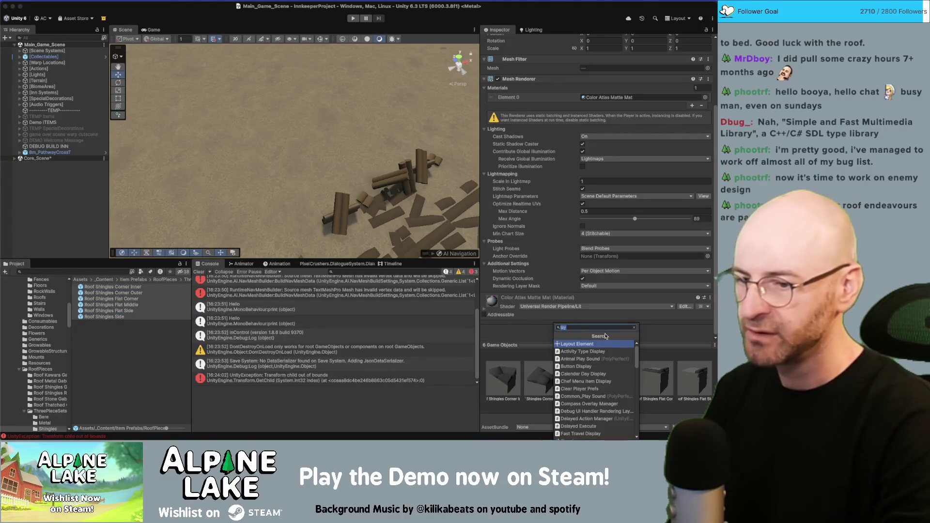
text(hid)
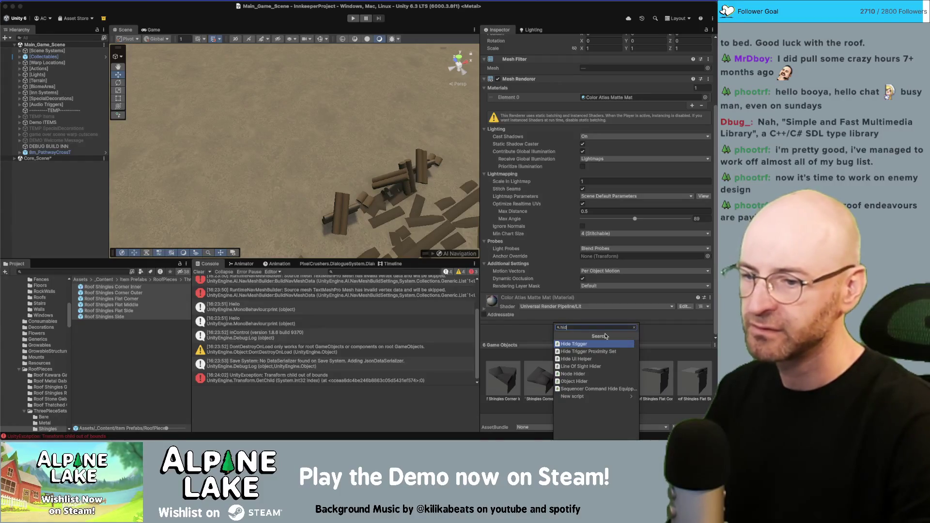
key(Down)
key(Down)
key(Down)
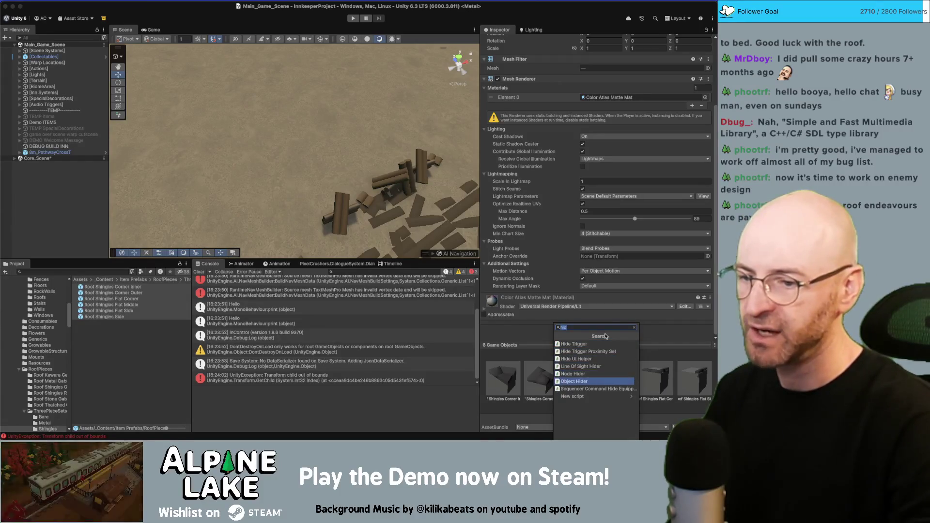
key(Escape)
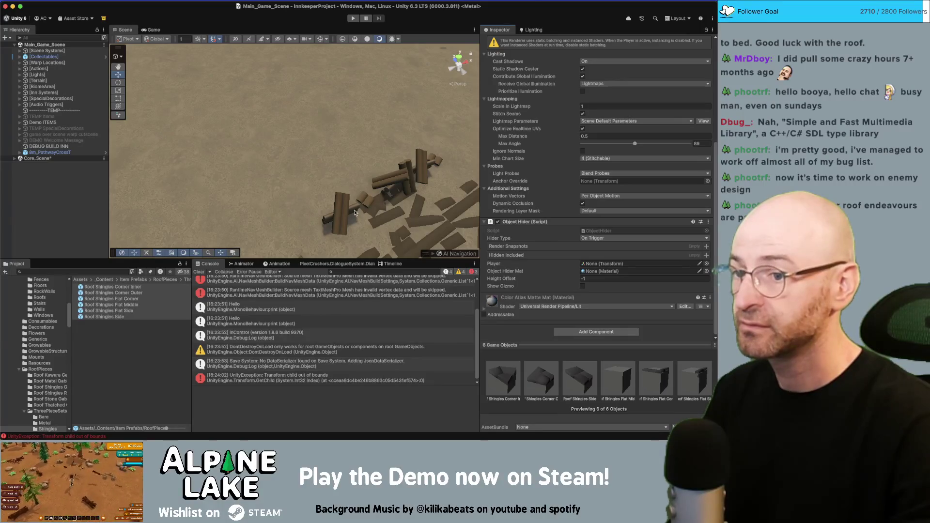
click(113, 271)
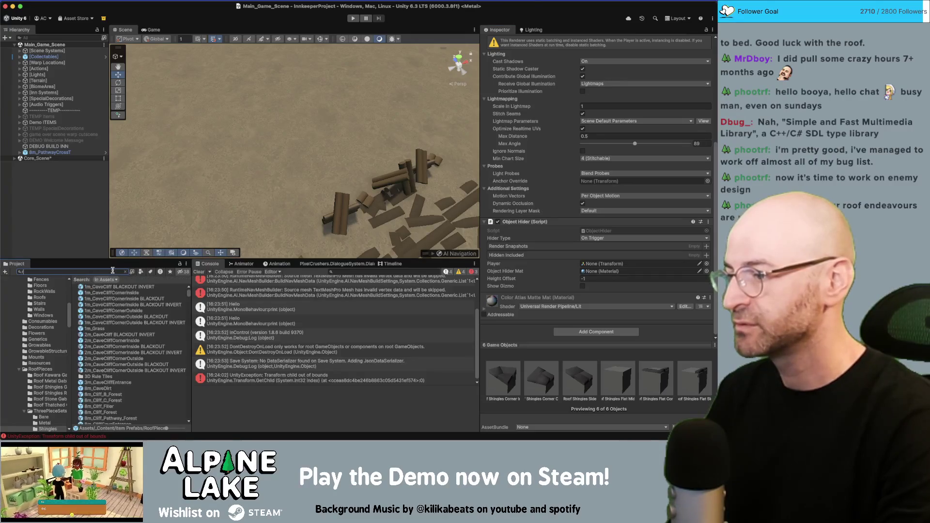
text(build roof gabled)
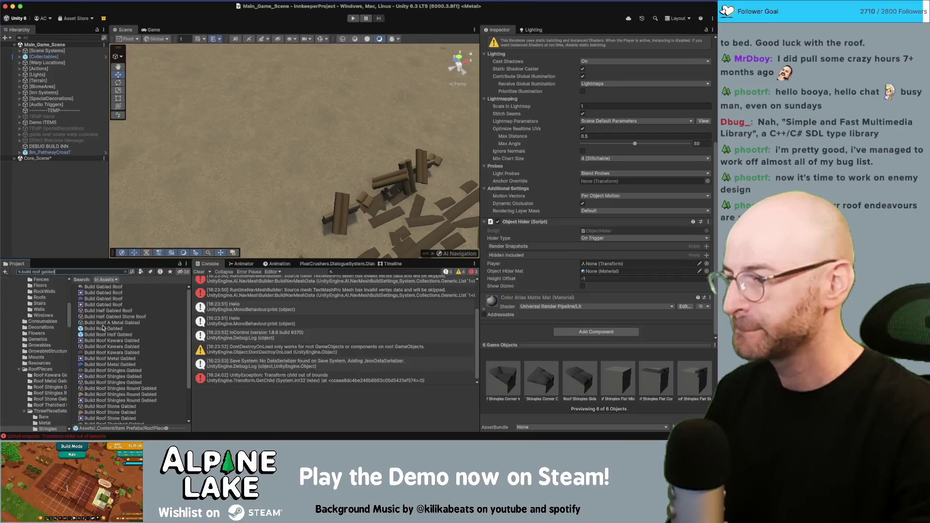
click(103, 328)
scroll(595, 306, down, 10)
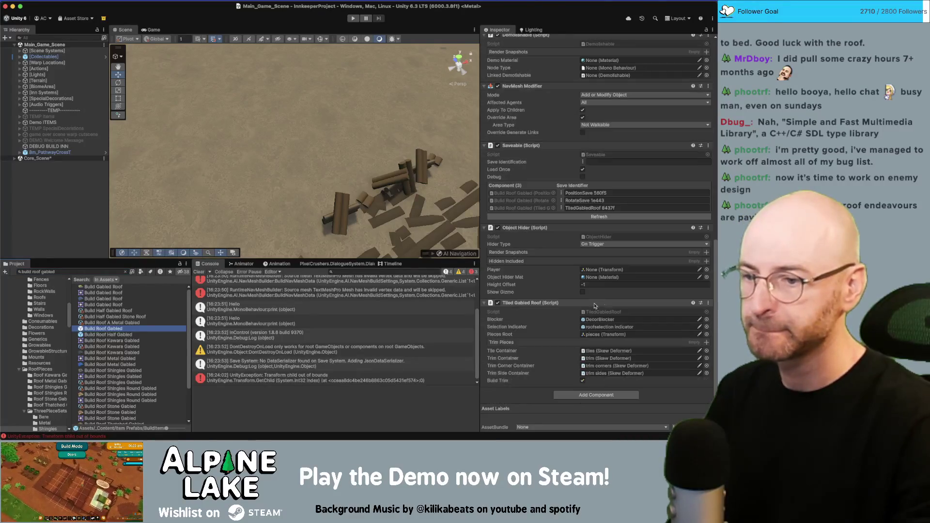
right_click(525, 229)
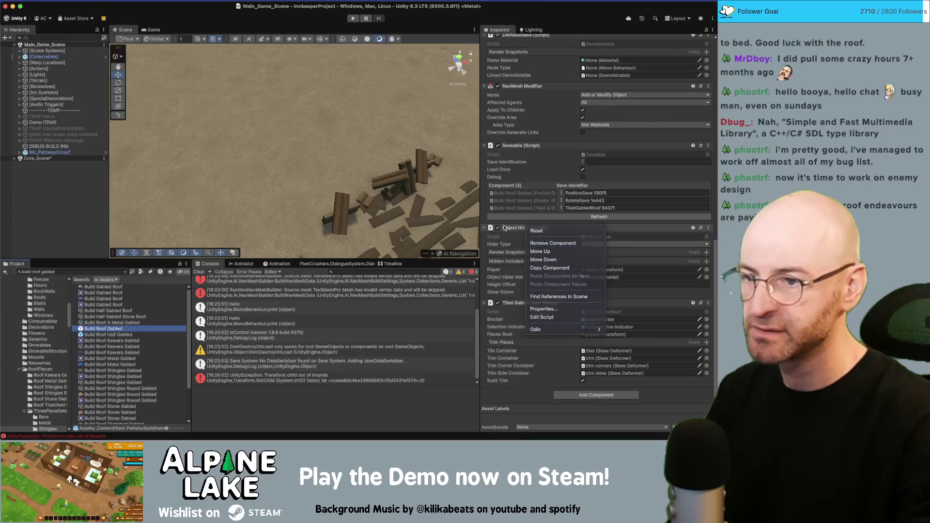
key(Escape)
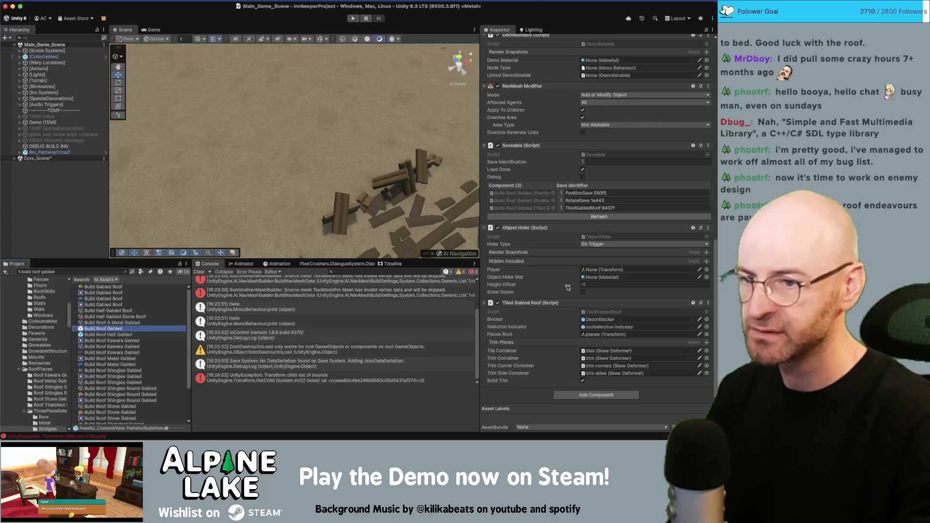
click(88, 271)
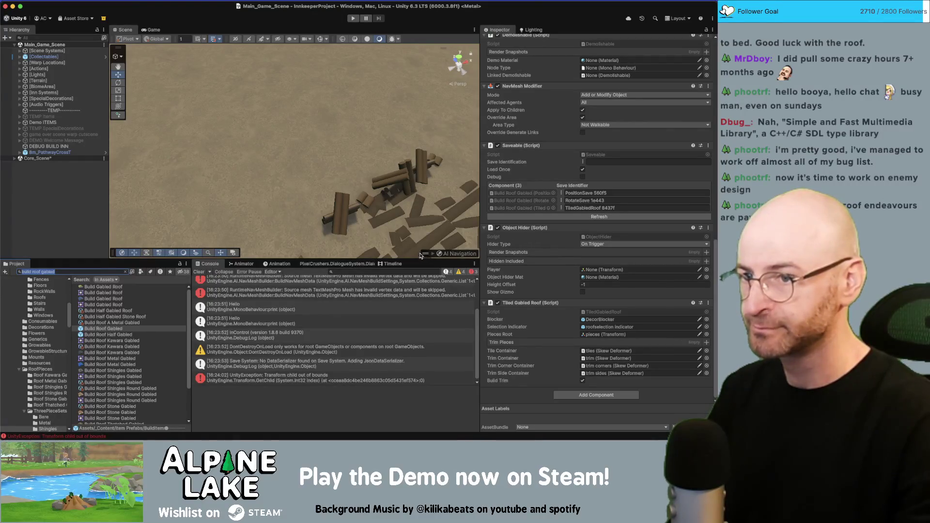
click(92, 273)
triple_click(92, 272)
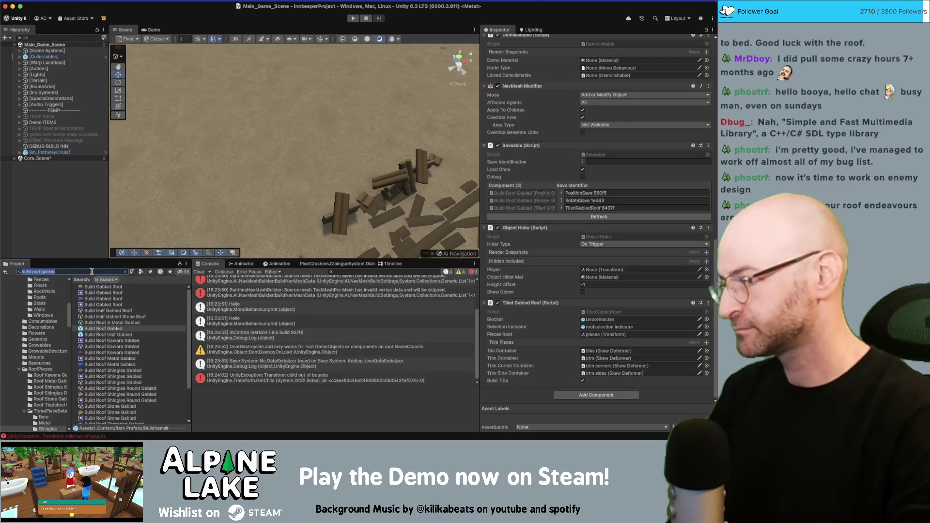
text(build)
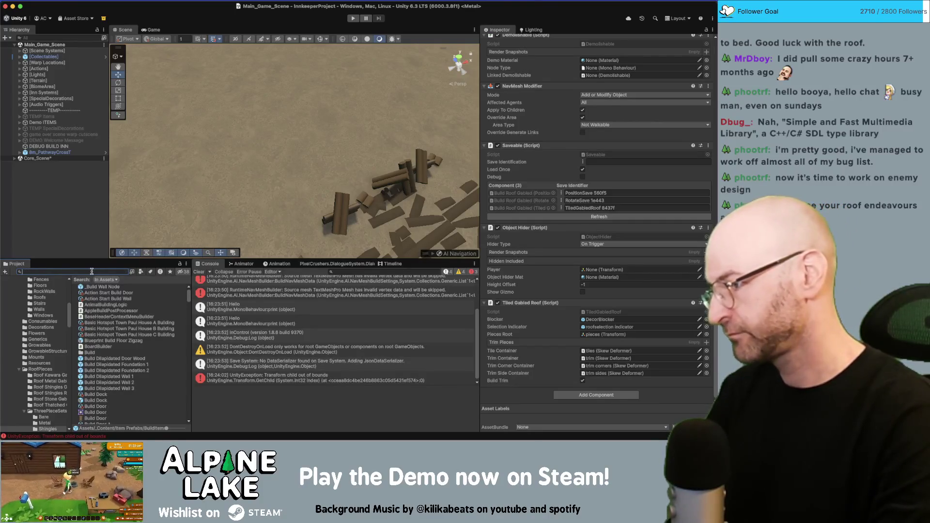
text(roof side flat)
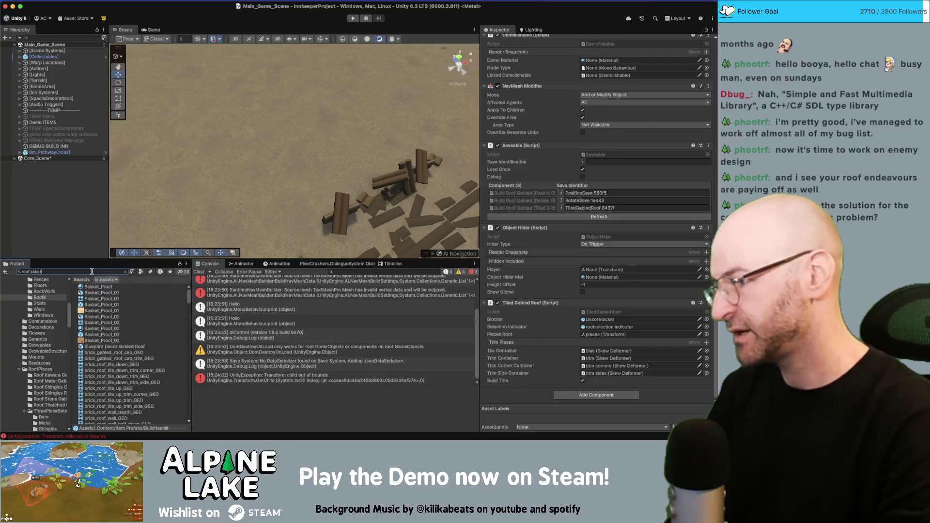
click(114, 290)
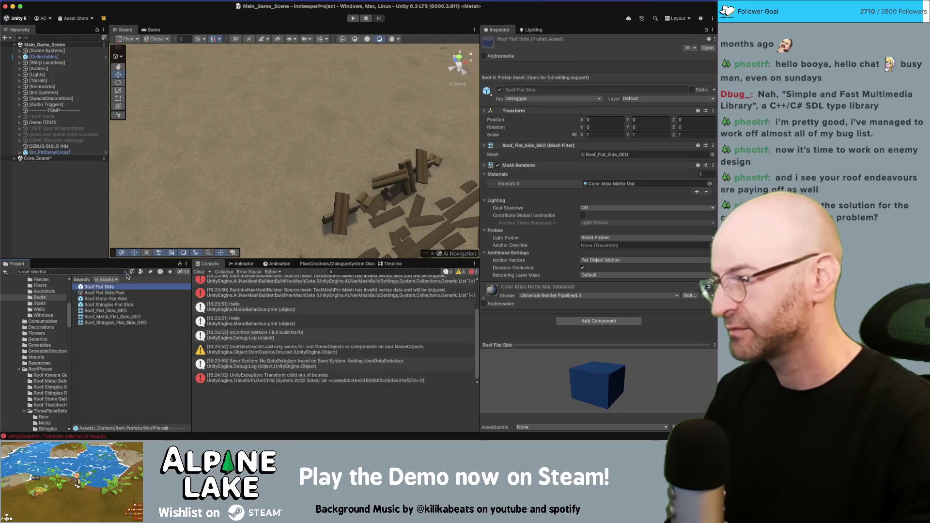
click(112, 298)
click(113, 304)
click(125, 272)
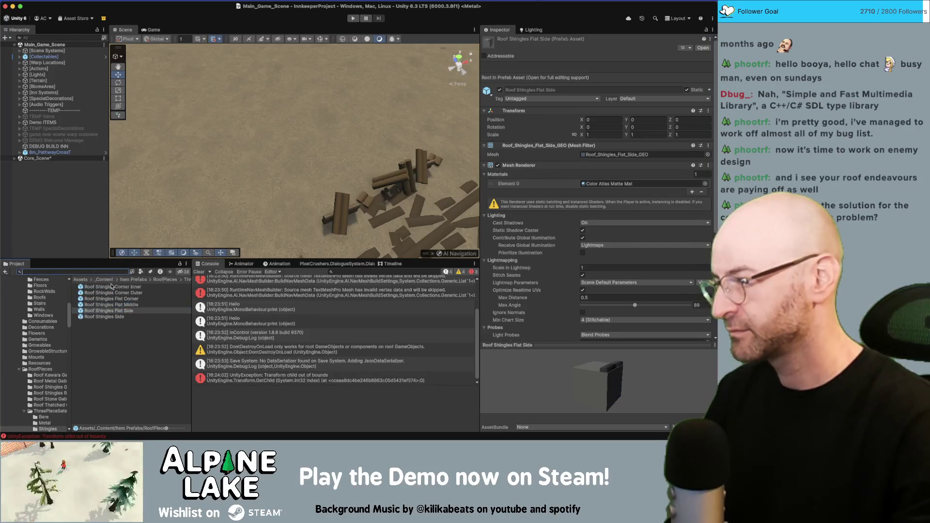
click(111, 287)
shift+click(124, 316)
scroll(590, 299, down, 5)
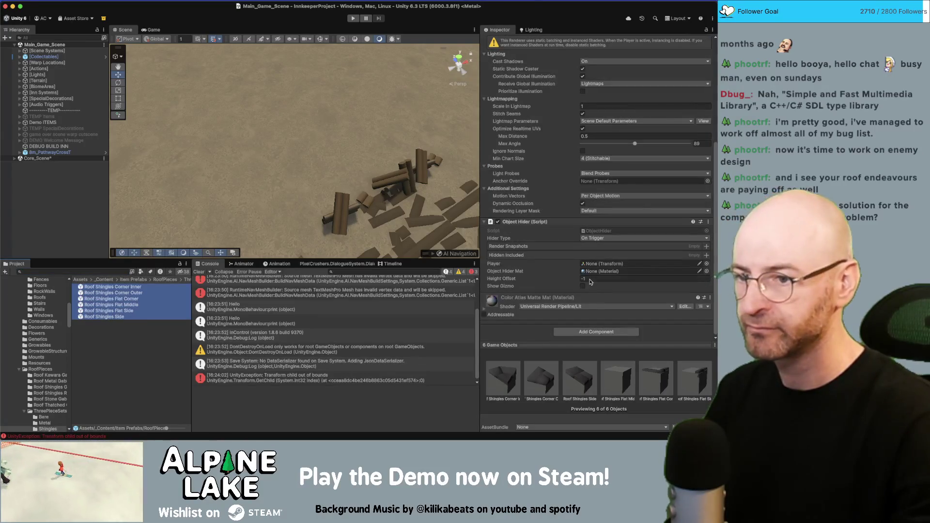
click(65, 223)
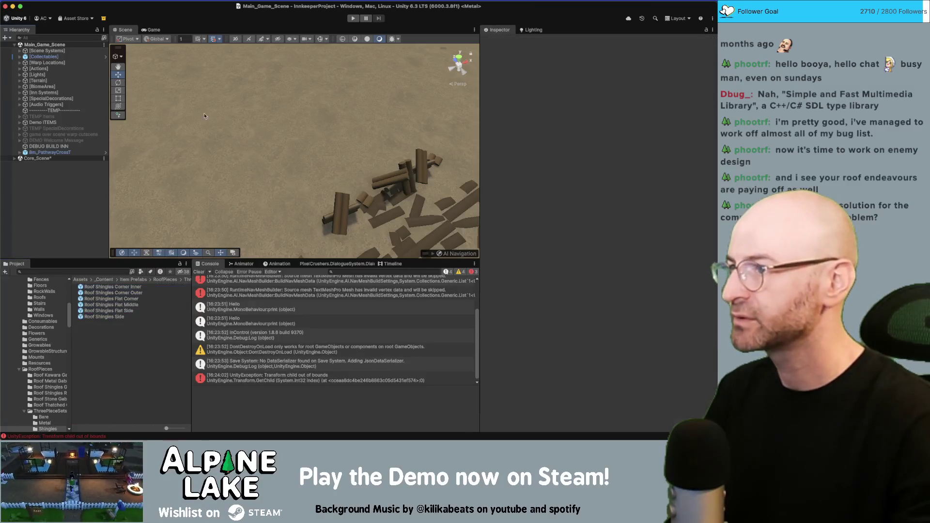
Step: Enter Play mode to retest the shingle roofs
click(355, 20)
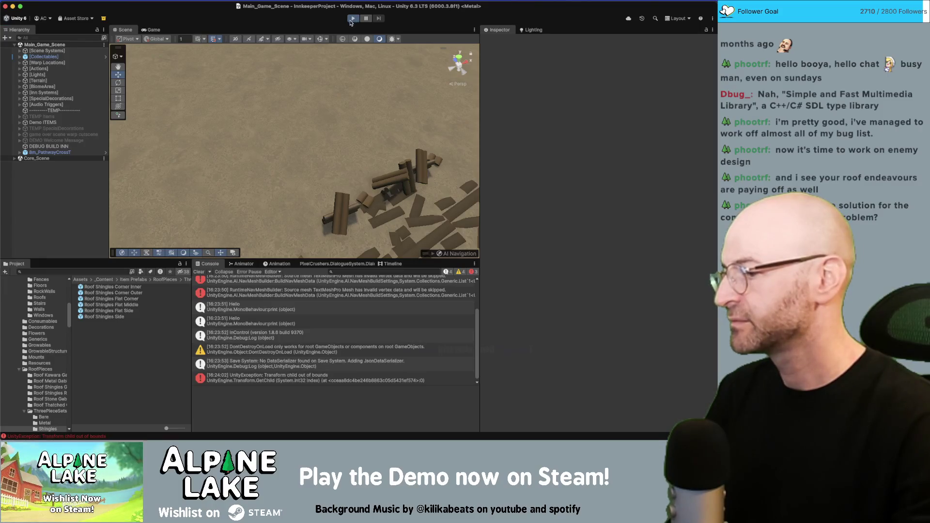